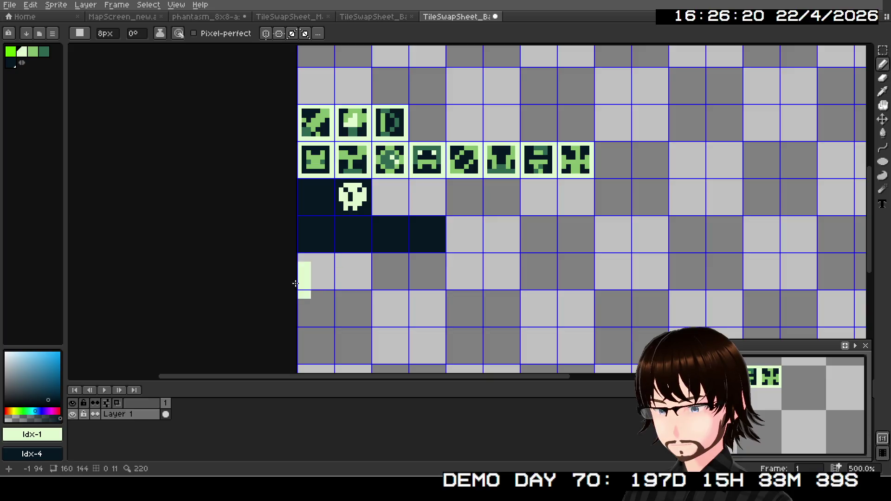
Step: Copy the E glyph from the font sheet into the first dark tilesheet cell, aligned pixel-perfect
left_click(207, 16)
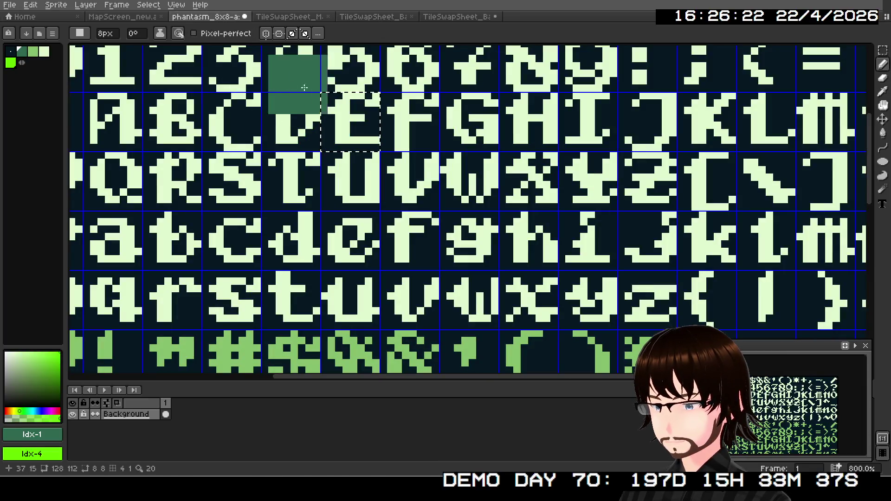
key("ctrl+c")
left_click(458, 16)
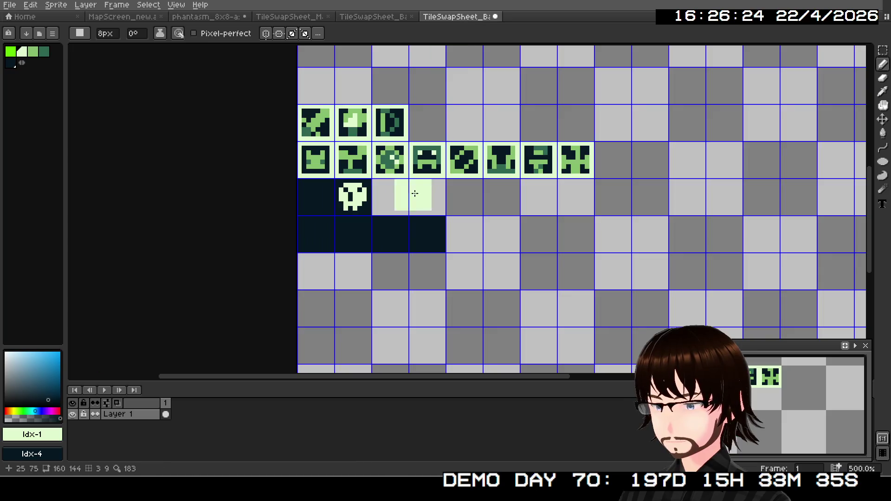
key("ctrl+v")
left_click_drag(506, 223, 316, 256)
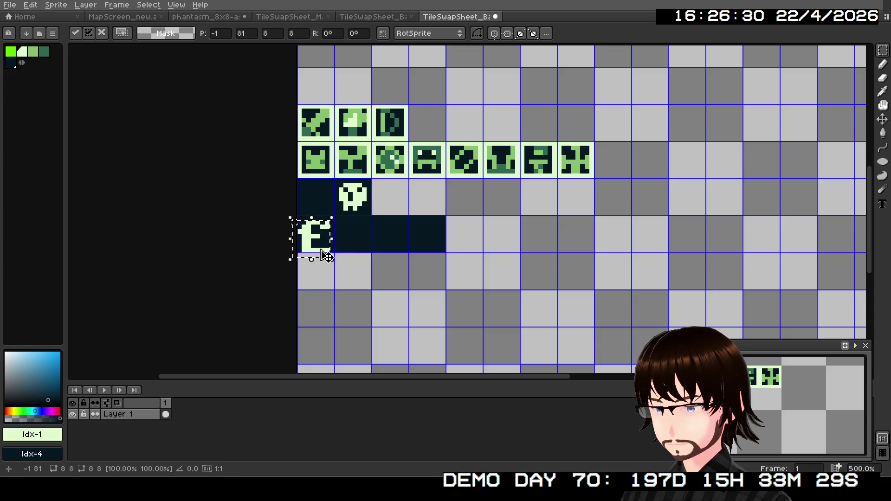
left_click_drag(309, 248, 310, 246)
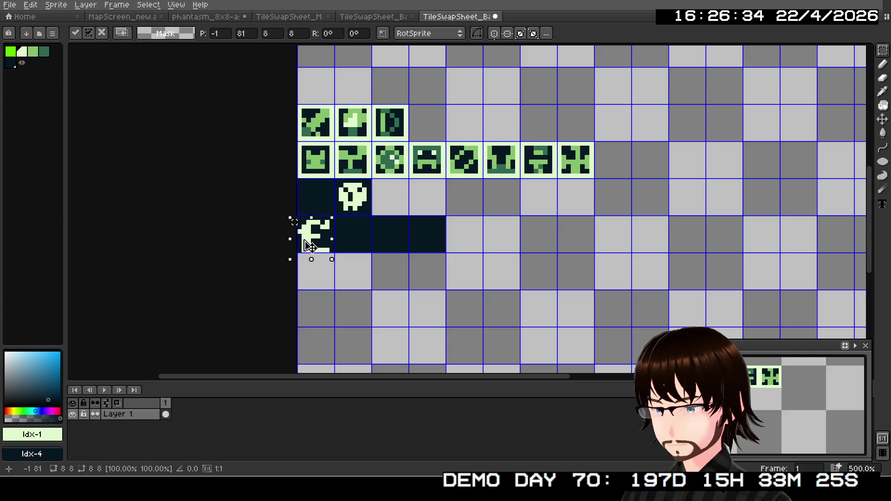
left_click_drag(309, 246, 310, 243)
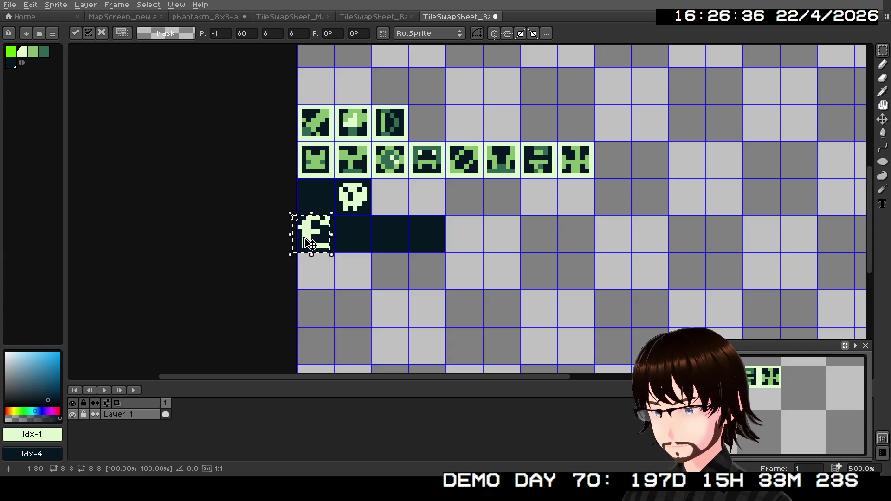
left_click(239, 250)
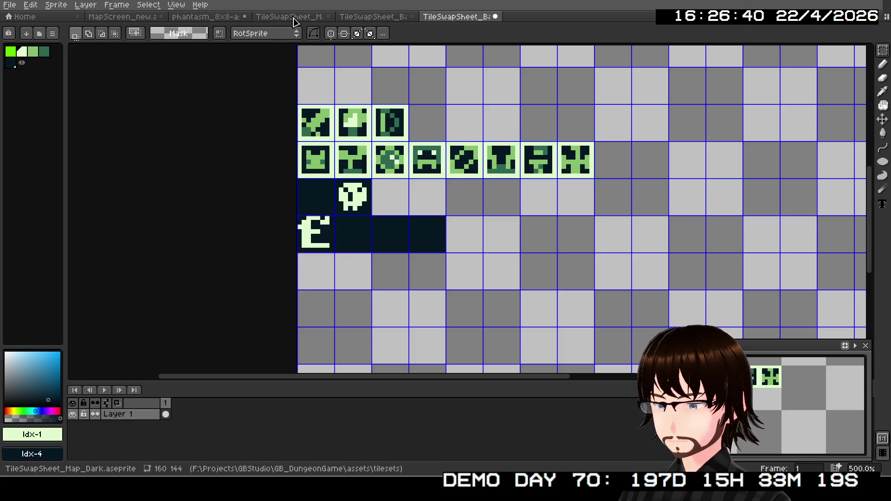
Step: Paste the lowercase n glyph beside the E, then select the lowercase e in the font sheet
left_click(234, 17)
scroll(404, 145, "down", 3)
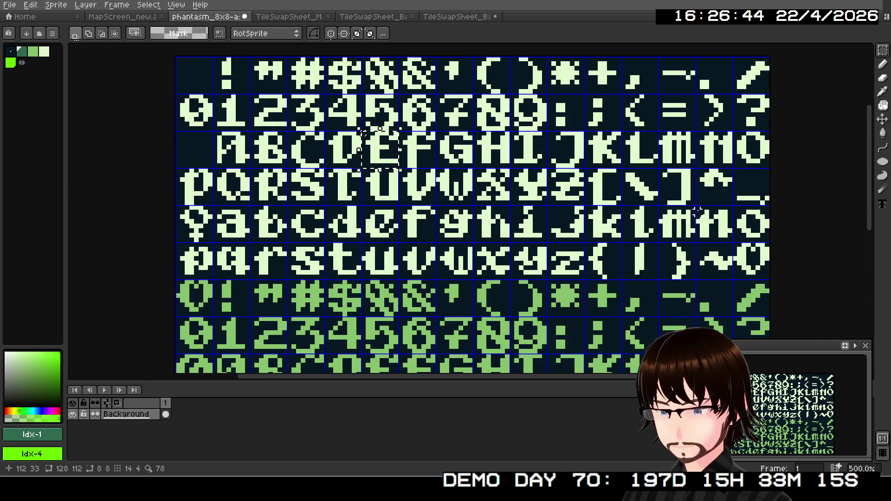
left_click_drag(697, 204, 734, 243)
left_click(457, 16)
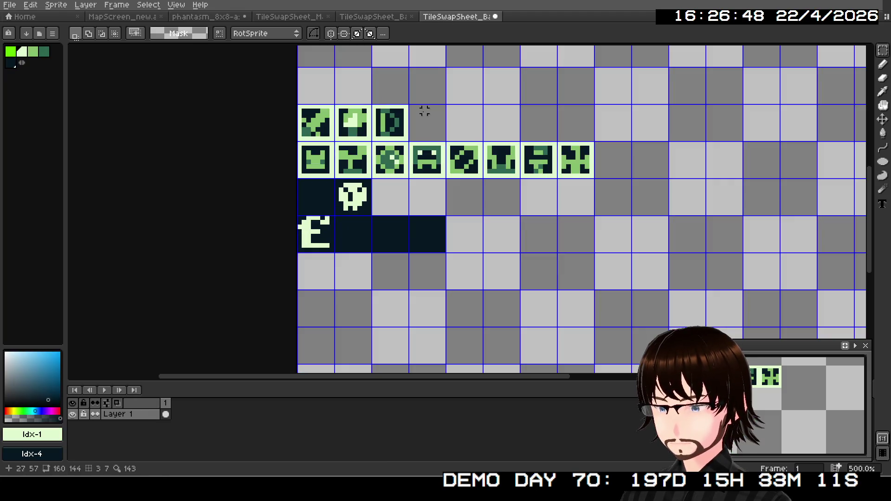
scroll(351, 237, "up", 1)
key("ctrl+v")
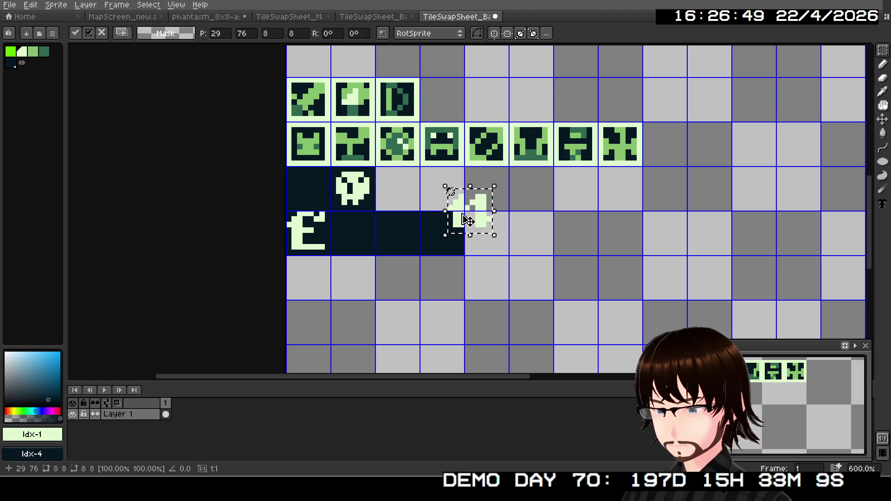
left_click_drag(462, 223, 335, 249)
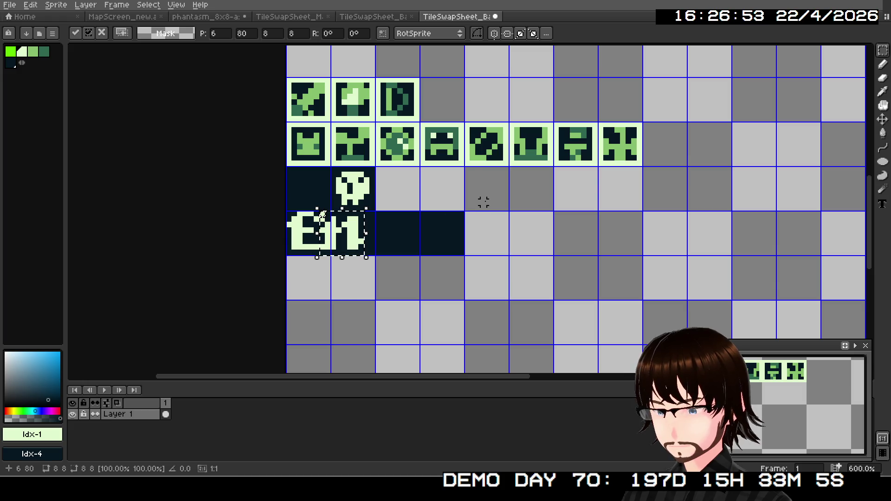
left_click(207, 17)
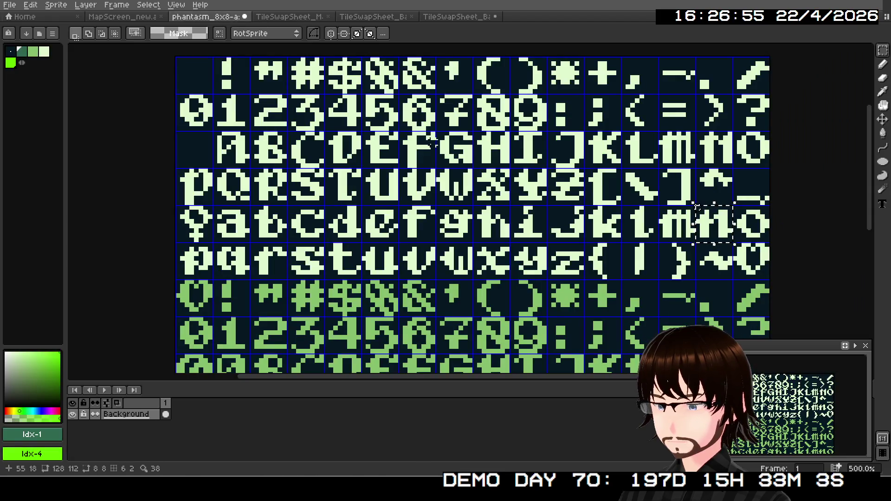
left_click_drag(363, 208, 402, 246)
Step: Paste the lowercase e glyph into the dark cell beside the n
key("ctrl+c")
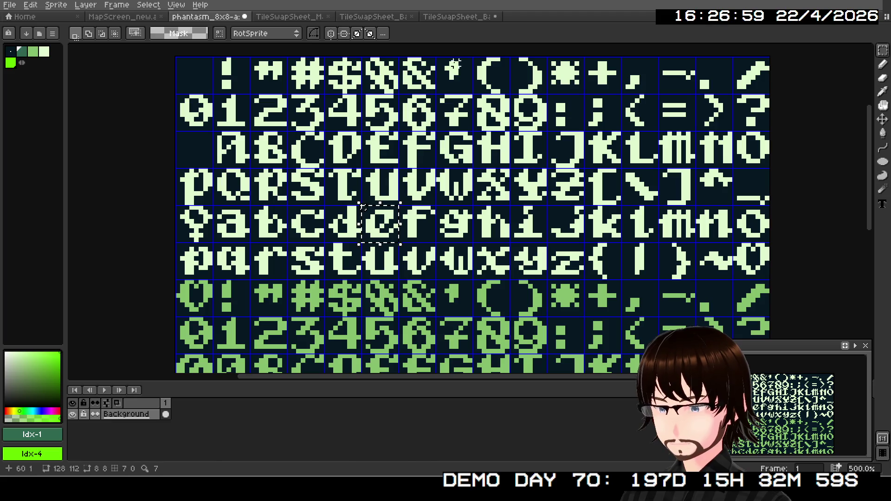
left_click(457, 17)
key("ctrl+v")
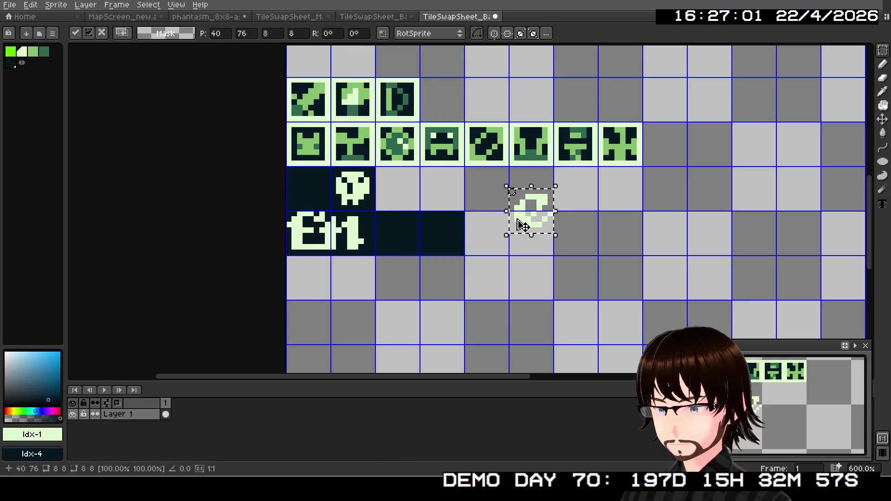
mouse_move(528, 227)
left_mouse_down()
mouse_move(480, 247)
mouse_move(377, 250)
left_mouse_up()
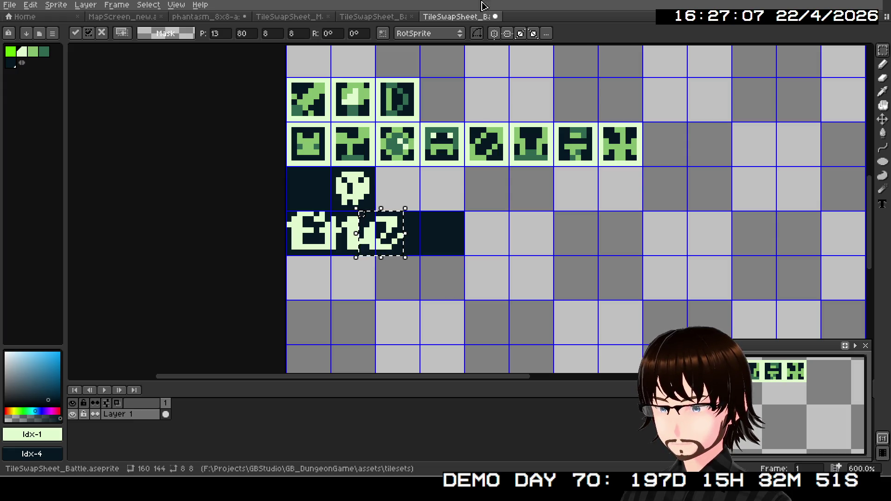
Step: Copy the lowercase m glyph and place it after the other letters in the dark row
left_click(206, 18)
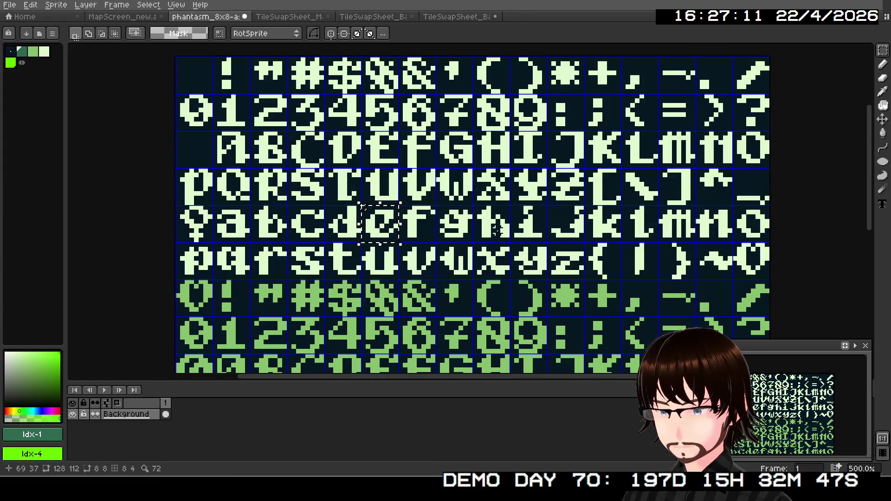
left_click_drag(660, 209, 697, 243)
key("ctrl+c")
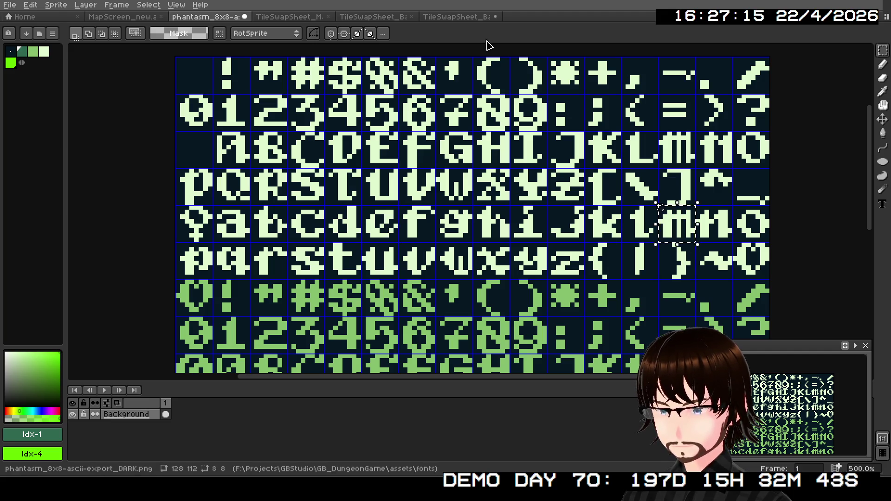
left_click(457, 17)
key("ctrl+v")
mouse_move(378, 247)
left_mouse_down()
mouse_move(468, 225)
mouse_move(421, 249)
left_mouse_up()
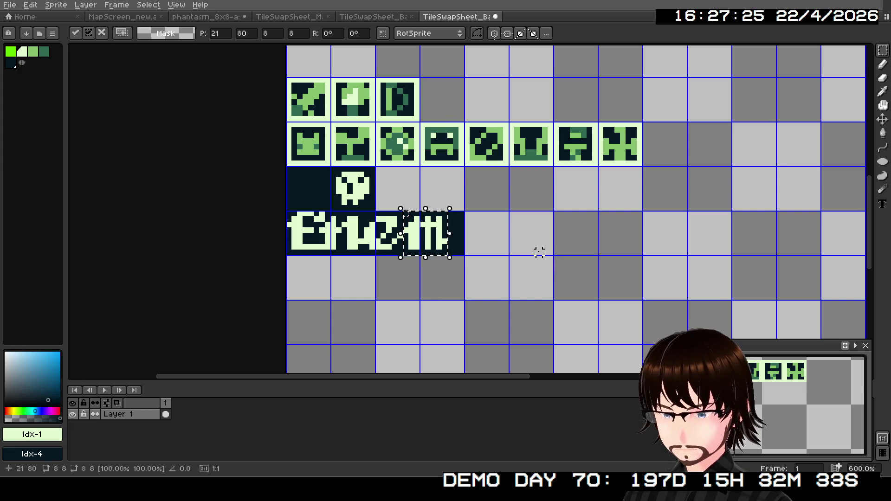
Step: Check the new m tile in the preview and undo the recent letter pastes
scroll(539, 252, "down", 2)
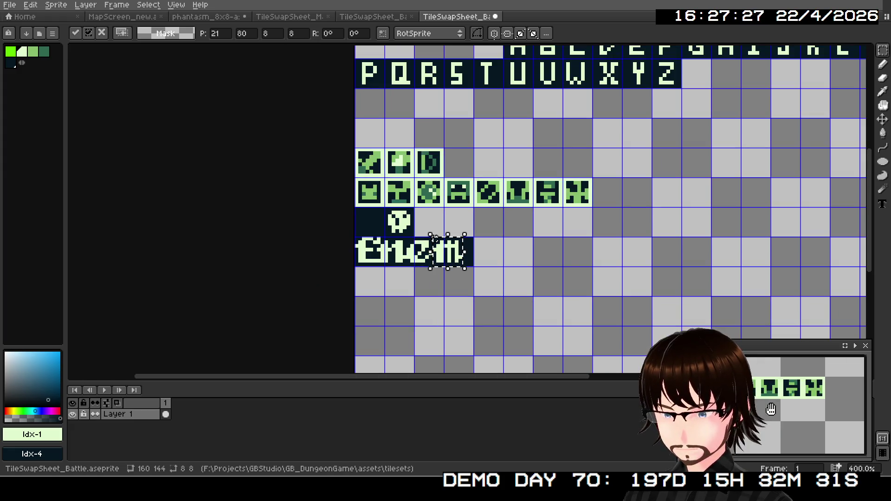
left_click_drag(771, 409, 825, 396)
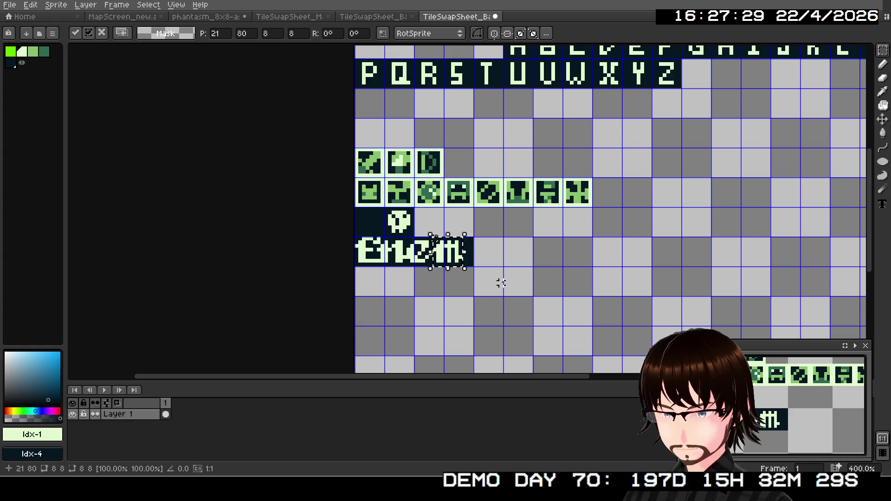
key("ctrl+z")
key("ctrl+z")
key("ctrl+z")
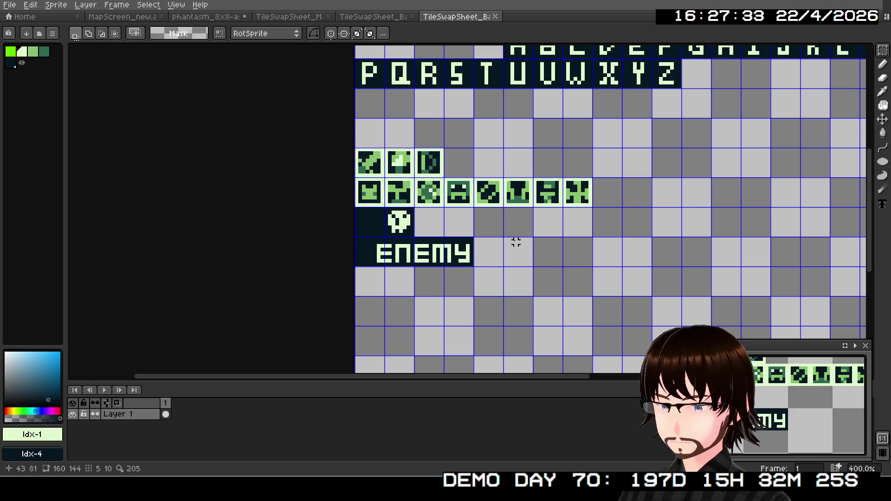
scroll(516, 242, "up", 2)
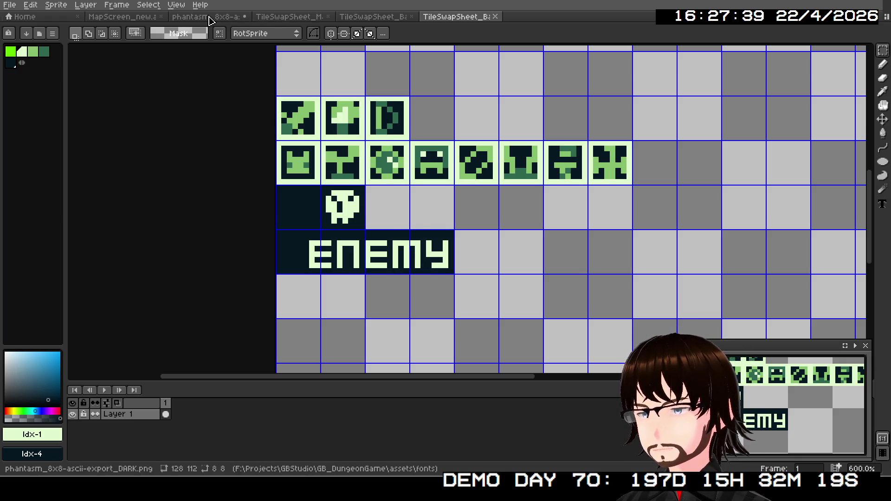
Step: Compare the font sheet with the battle tilesheet, shifting the view to show more rows
left_click(209, 17)
scroll(383, 232, "down", 3)
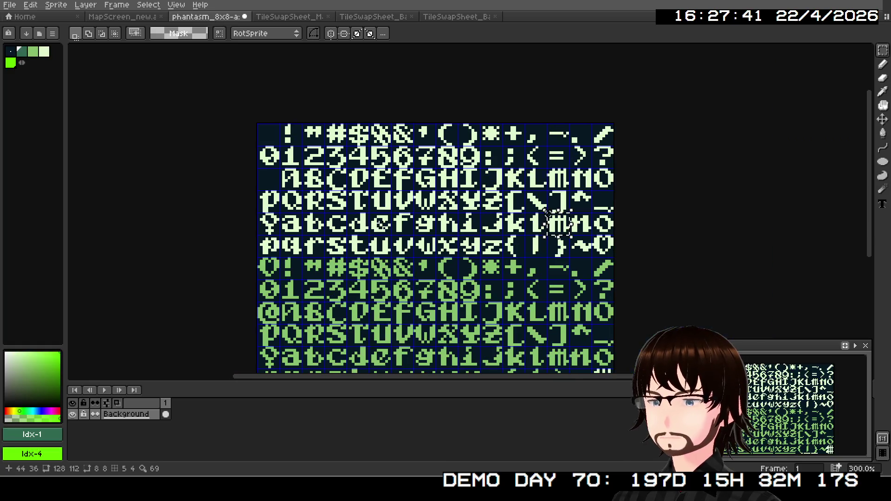
scroll(383, 232, "up", 1)
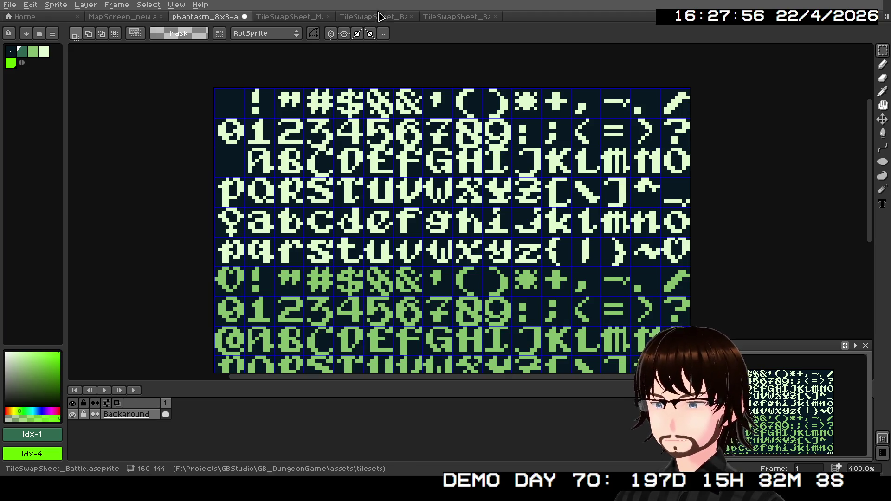
left_click(445, 19)
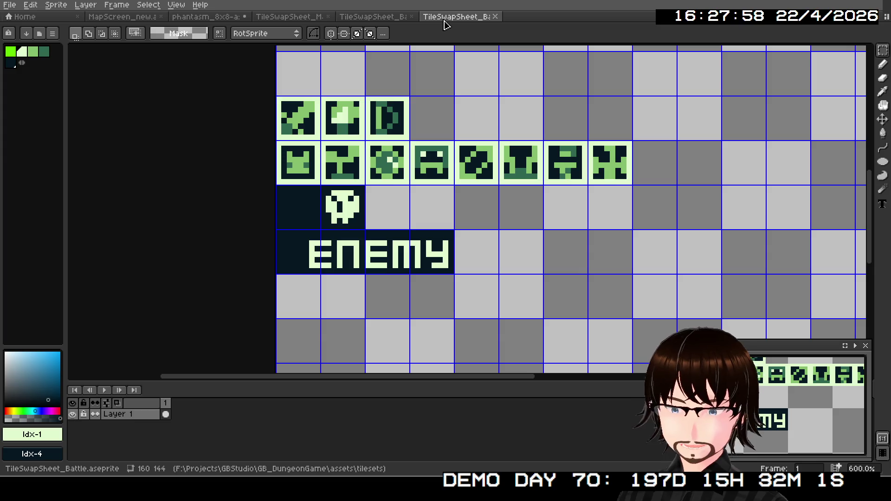
scroll(511, 153, "down", 3)
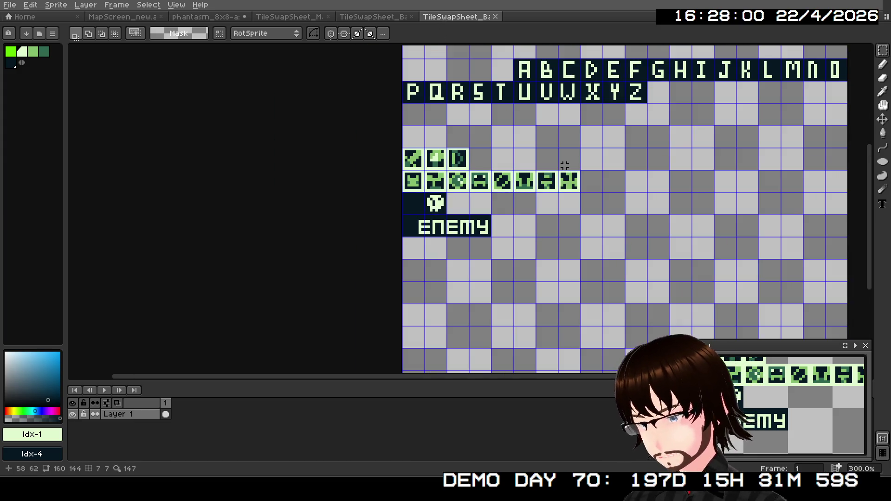
scroll(503, 162, "up", 2)
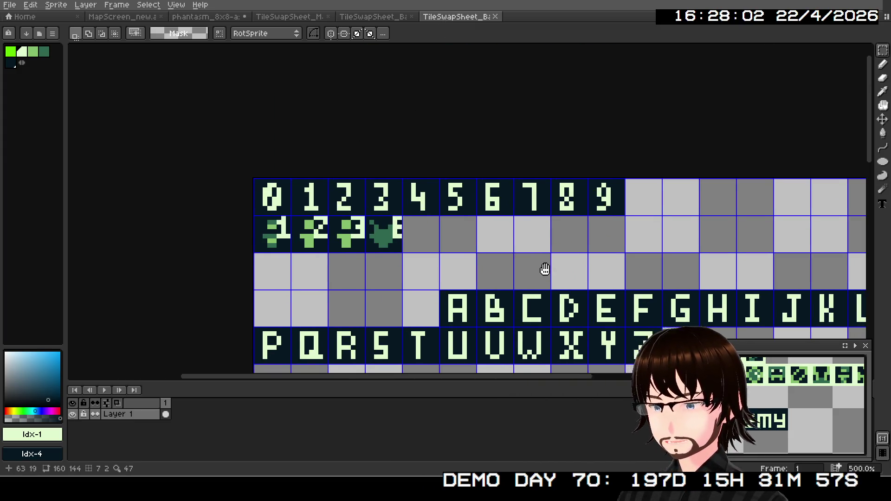
scroll(385, 191, "down", 1)
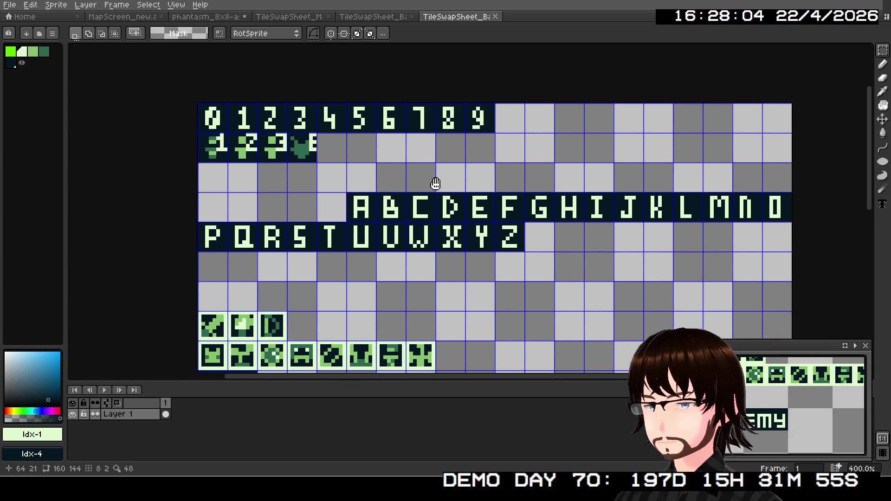
scroll(441, 182, "up", 1)
mouse_move(441, 182)
left_mouse_down()
mouse_move(440, 216)
mouse_move(372, 195)
left_mouse_up()
scroll(410, 186, "down", 1)
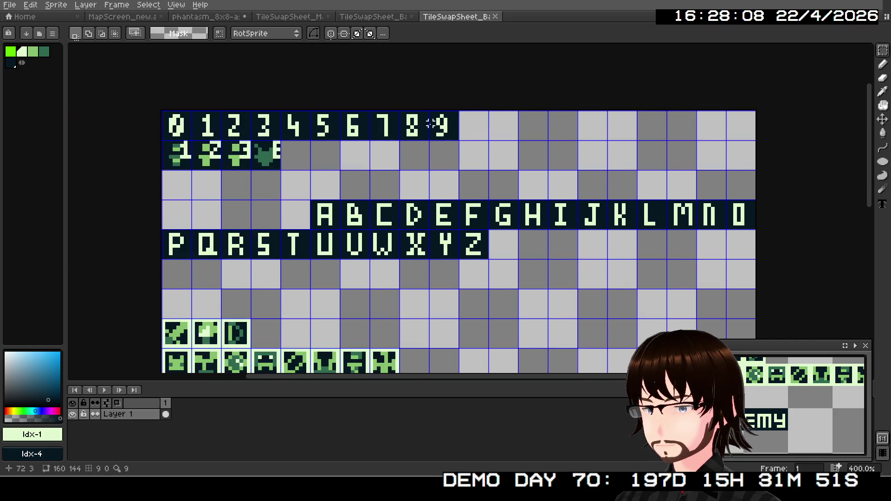
Step: Return to the battle tile-swap sheet and select its 0–9 digit row
left_click(211, 17)
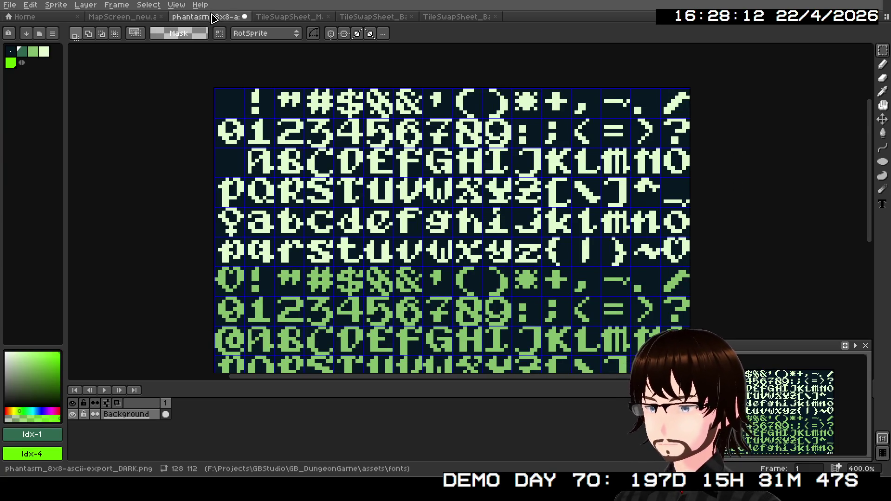
left_click(453, 18)
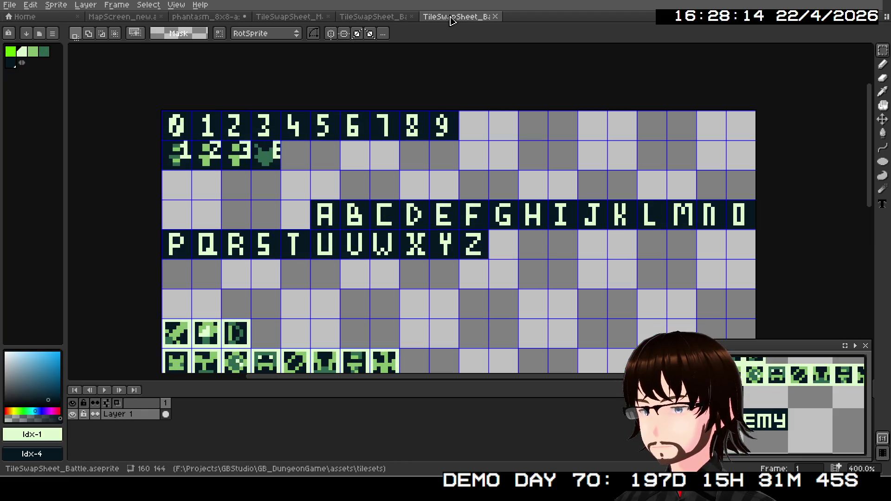
scroll(327, 178, "up", 2)
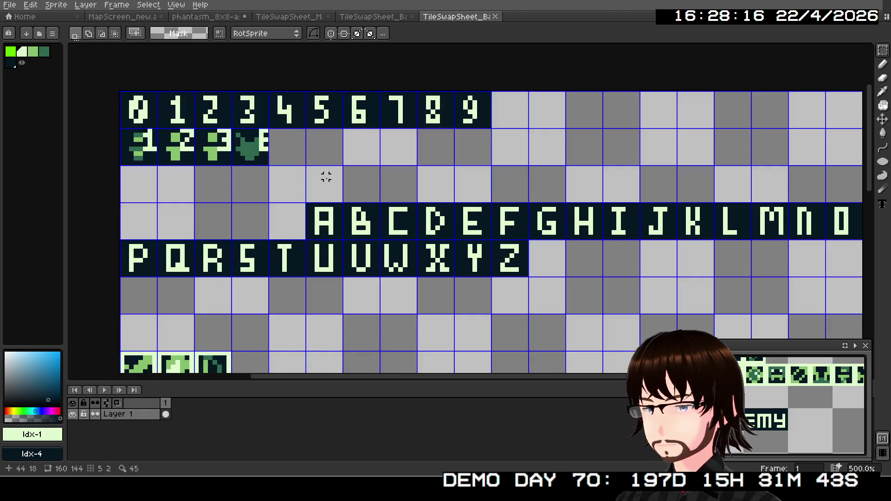
scroll(325, 176, "down", 1)
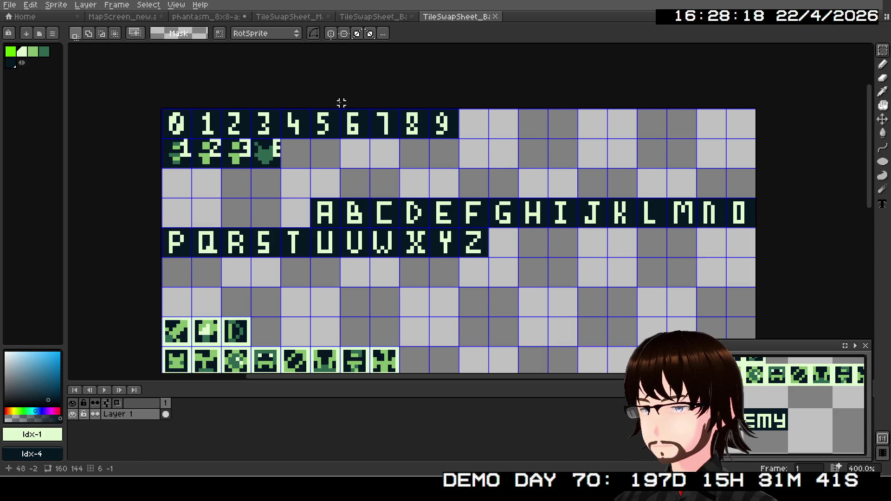
mouse_move(163, 110)
left_mouse_down()
mouse_move(289, 137)
mouse_move(459, 137)
left_mouse_up()
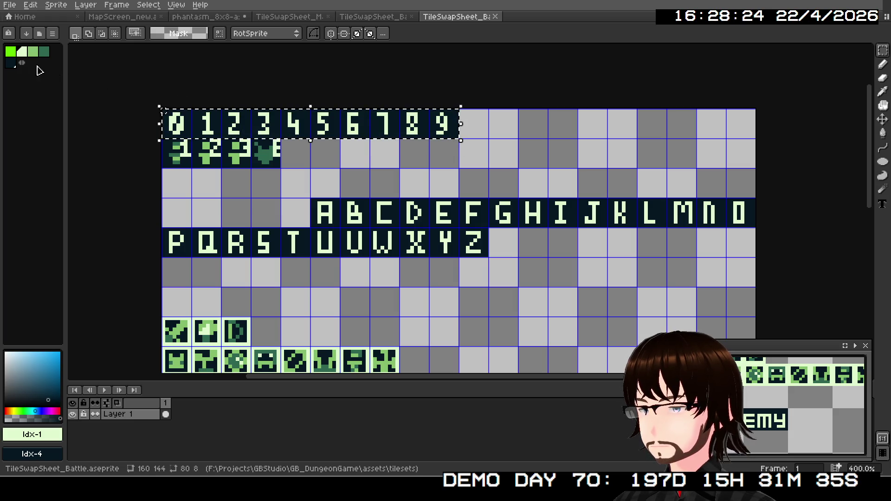
Step: Paint over the 0–9 digit row with the dark colour using the Pencil
key("bracketleft")
key("bracketleft")
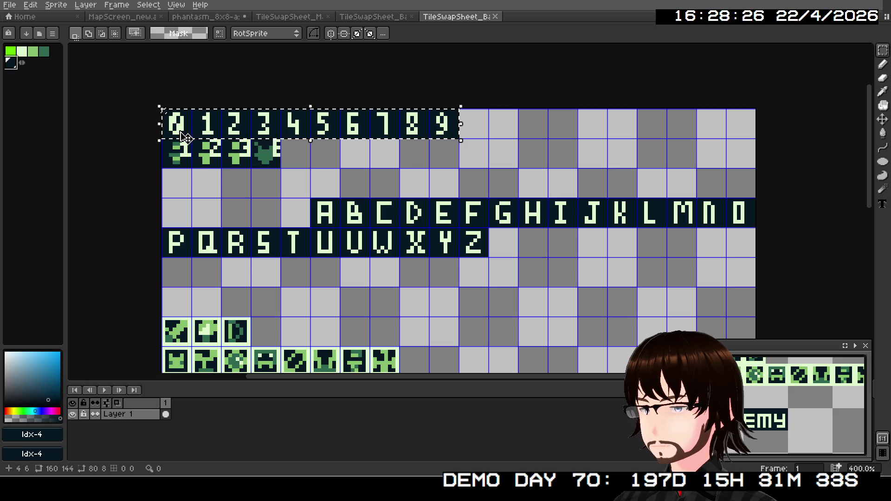
left_click(882, 67)
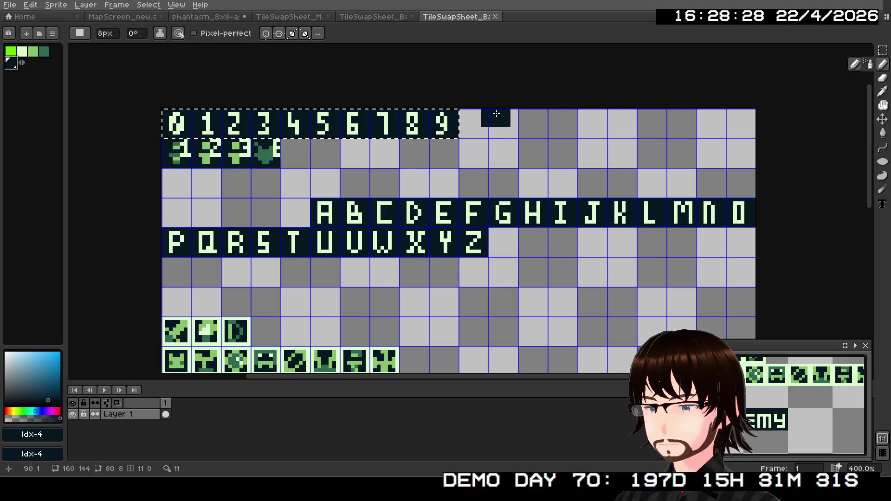
mouse_move(483, 122)
left_mouse_down()
mouse_move(143, 121)
mouse_move(378, 142)
left_mouse_up()
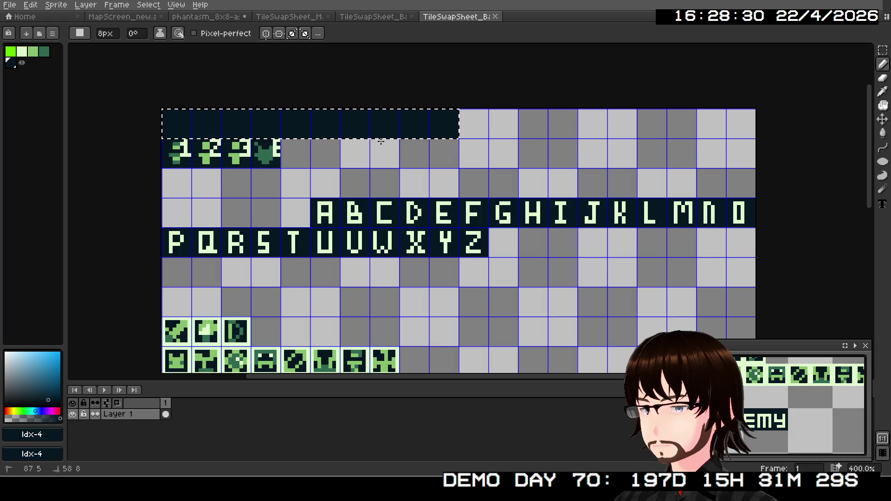
left_click(883, 51)
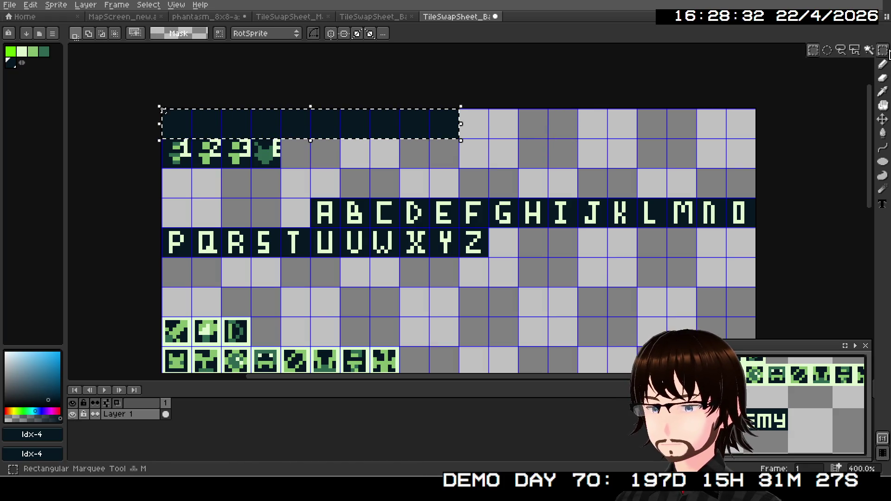
left_click(308, 195)
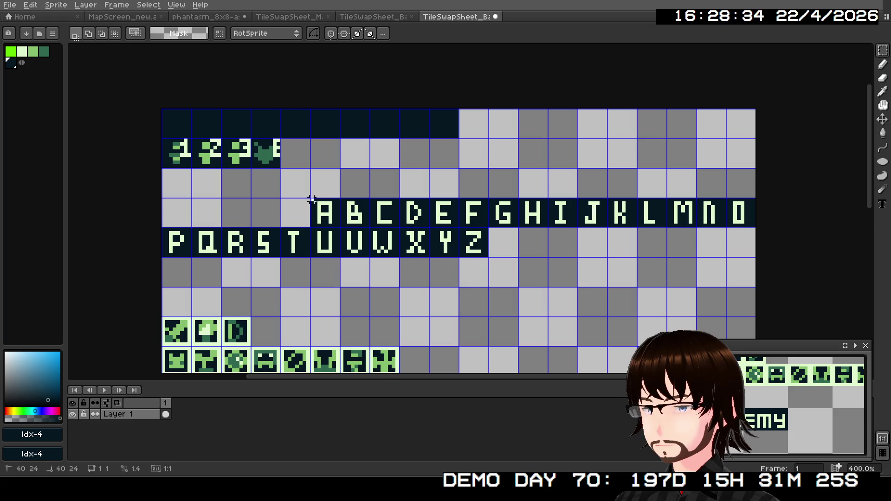
Step: Select both the A–O and P–Z letter rows and erase them to blank dark cells
mouse_move(312, 200)
left_mouse_down()
mouse_move(589, 225)
mouse_move(759, 226)
left_mouse_up()
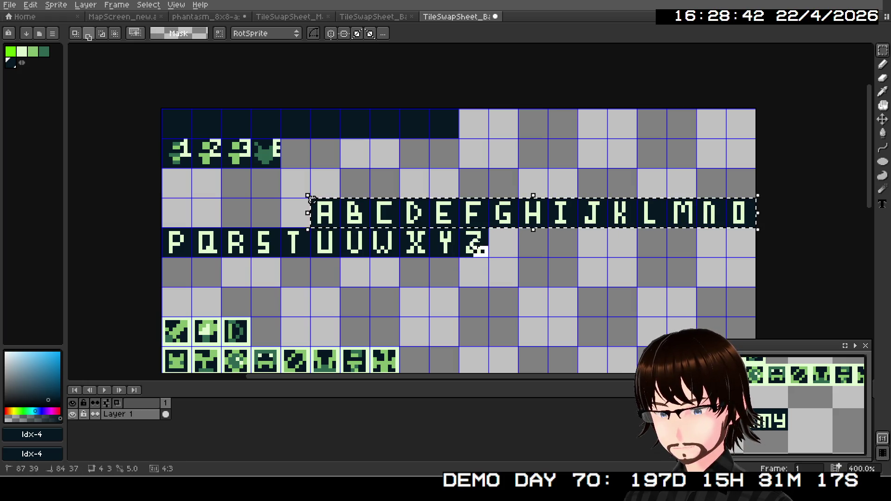
mouse_move(487, 256)
left_mouse_down()
mouse_move(274, 232)
mouse_move(130, 234)
left_mouse_up()
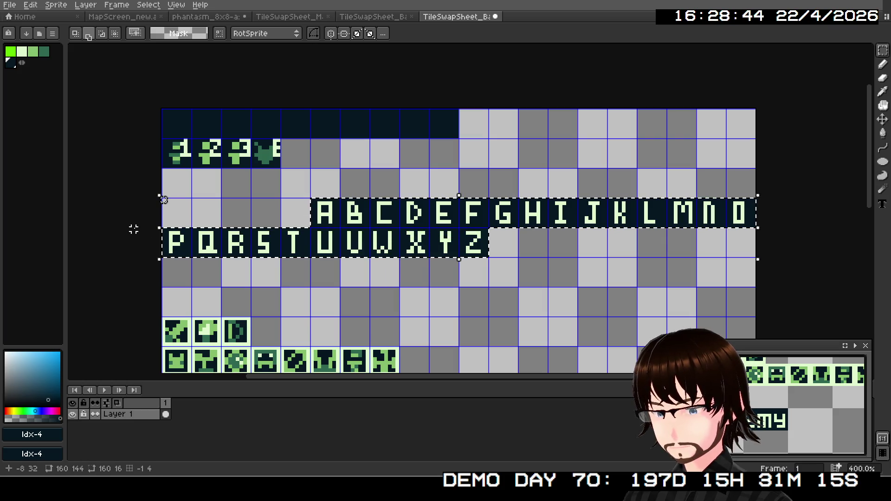
left_click(882, 77)
mouse_move(320, 213)
left_mouse_down()
mouse_move(651, 212)
mouse_move(441, 241)
mouse_move(185, 248)
mouse_move(171, 234)
left_mouse_up()
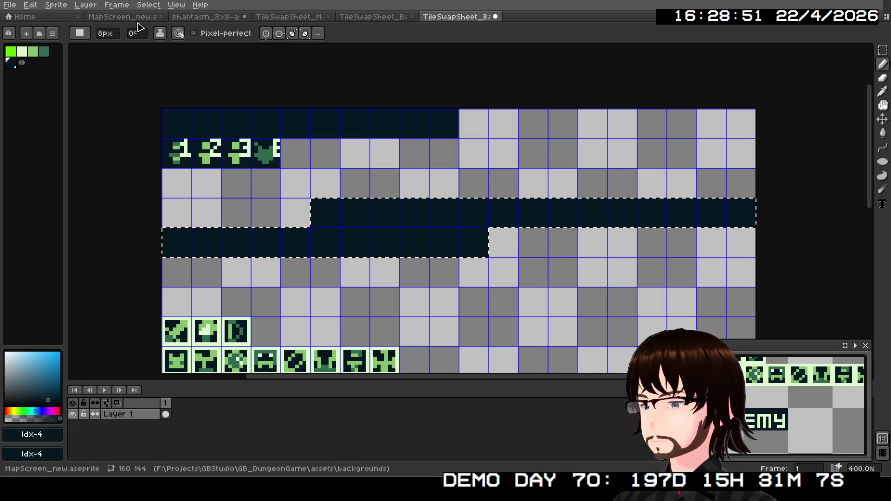
left_click(206, 17)
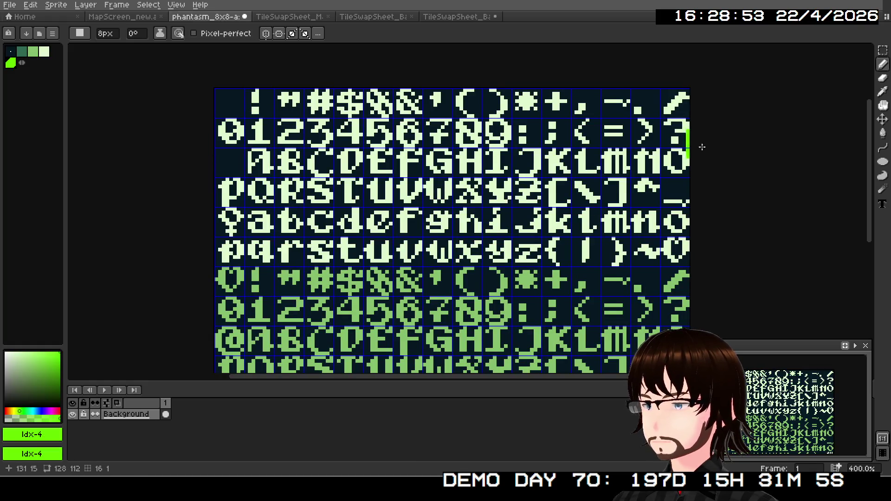
Step: Paste the phantasm A–O letter row into the blank upper row, nudged up one pixel
left_click(883, 50)
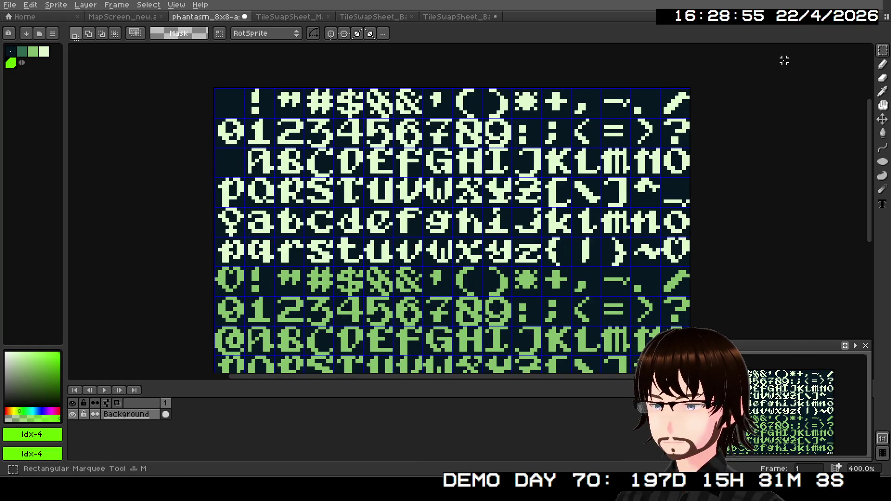
scroll(218, 148, "up", 2)
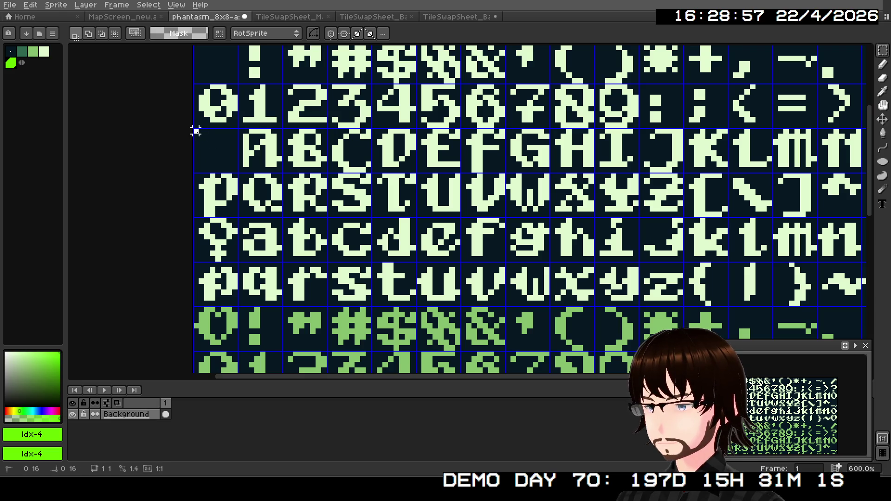
left_click_drag(196, 132, 704, 170)
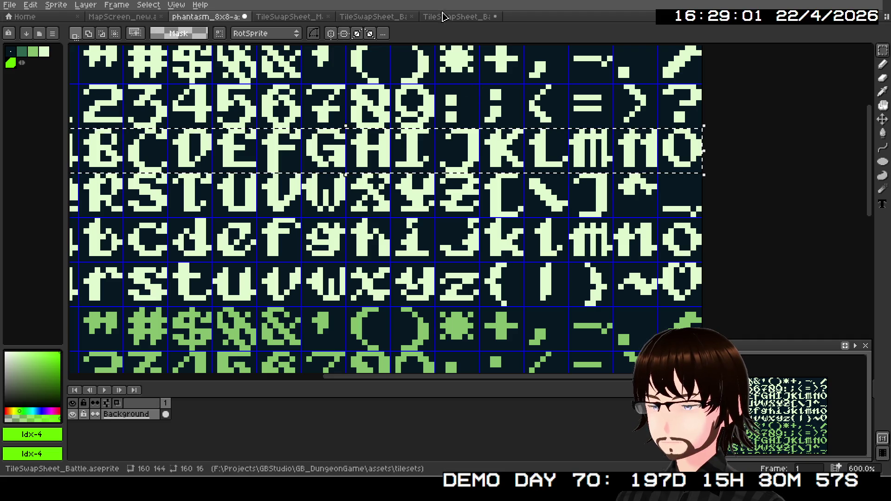
left_click(444, 18)
key("ctrl+v")
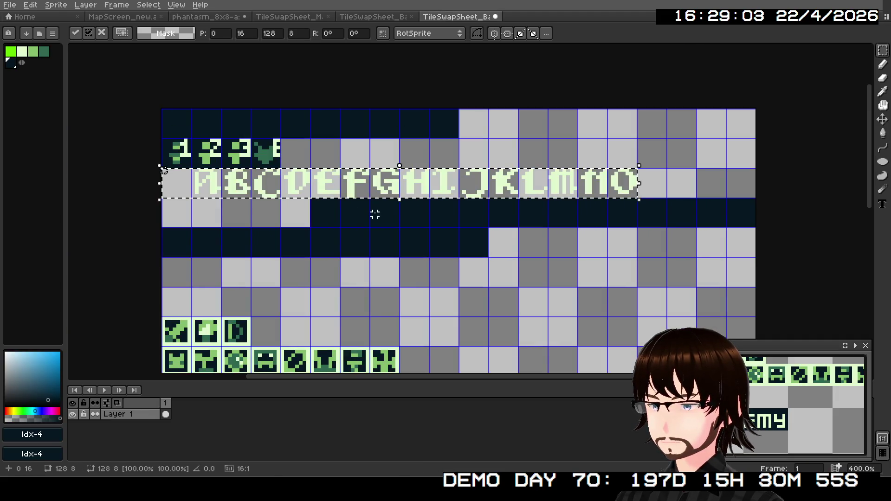
left_click_drag(430, 190, 552, 225)
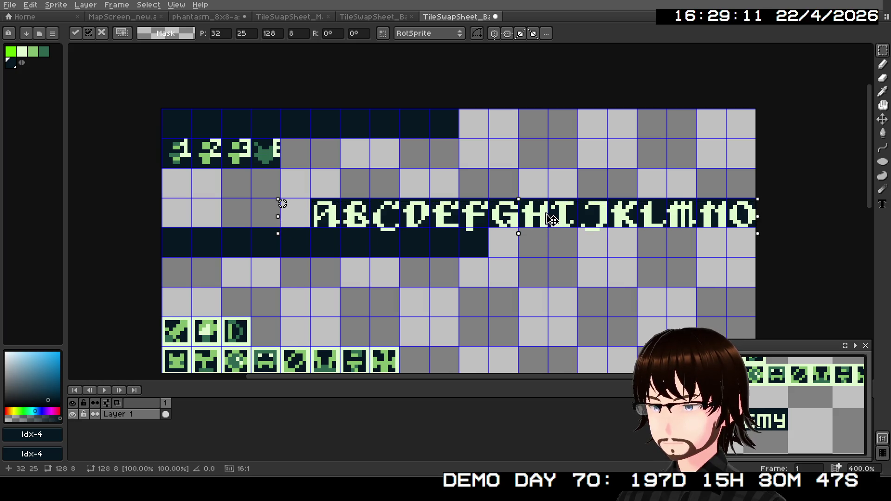
key("Up")
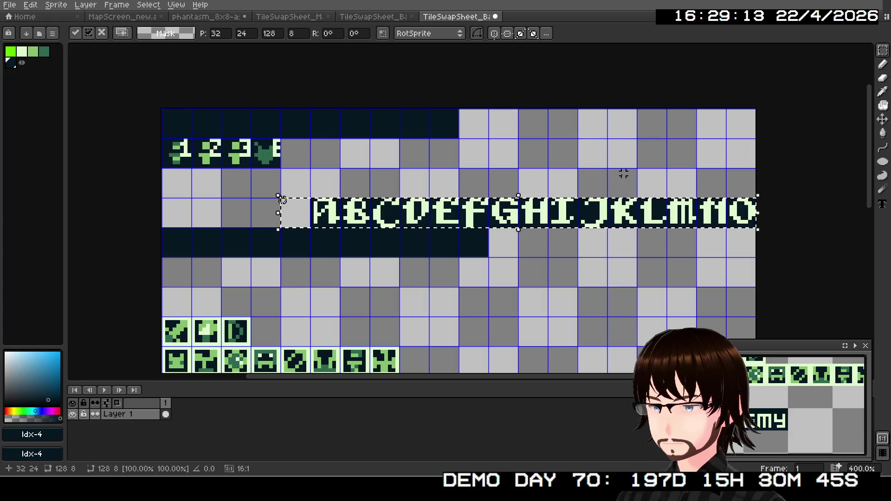
key("Return")
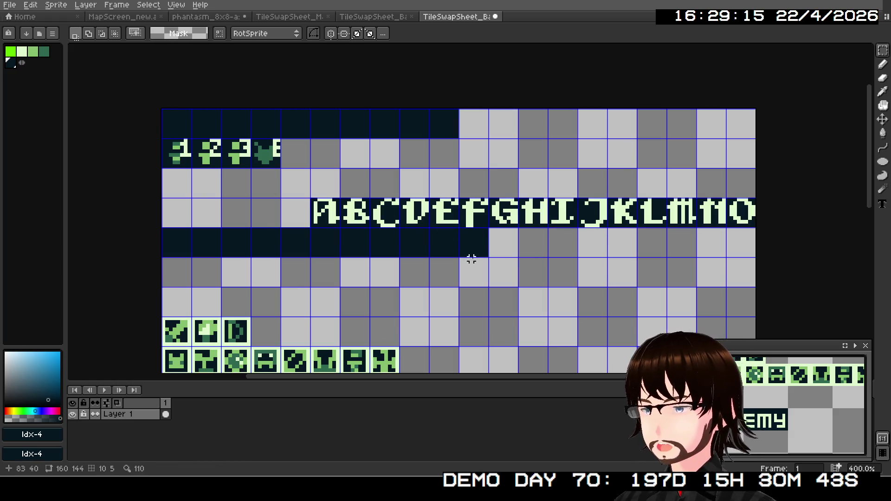
Step: Select the phantasm P–Z letters and drop them into the blank row beneath A–O
left_click(204, 19)
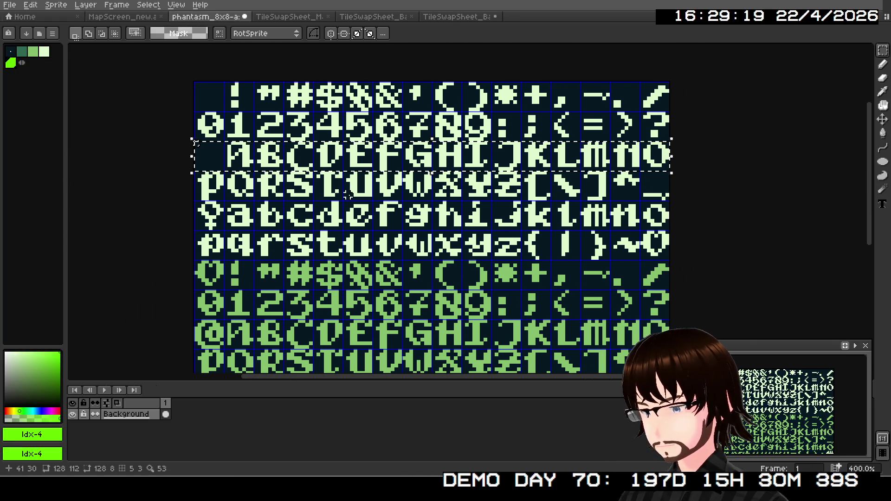
left_click(178, 180)
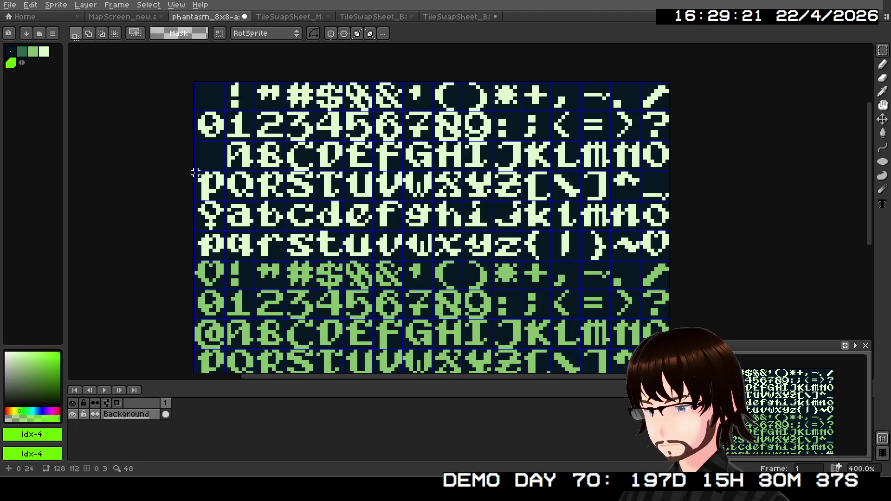
mouse_move(196, 173)
left_mouse_down()
mouse_move(260, 193)
mouse_move(512, 190)
mouse_move(518, 199)
left_mouse_up()
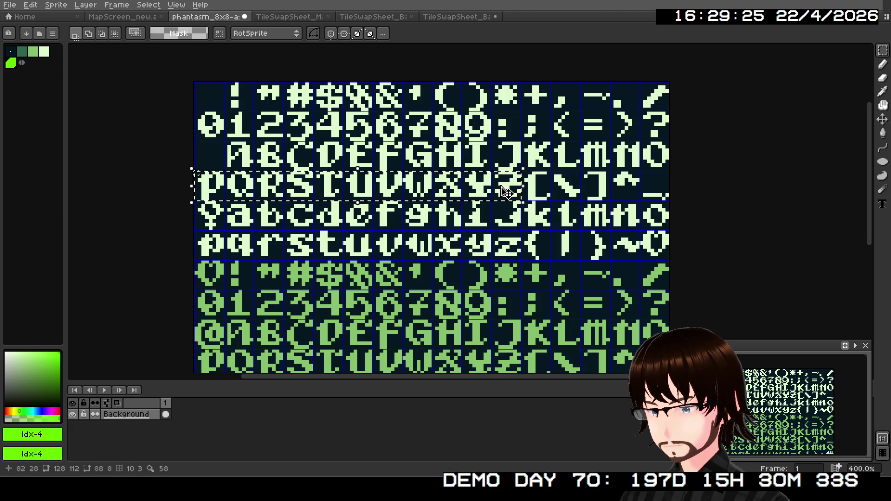
scroll(521, 184, "up", 3)
scroll(521, 184, "up", 1)
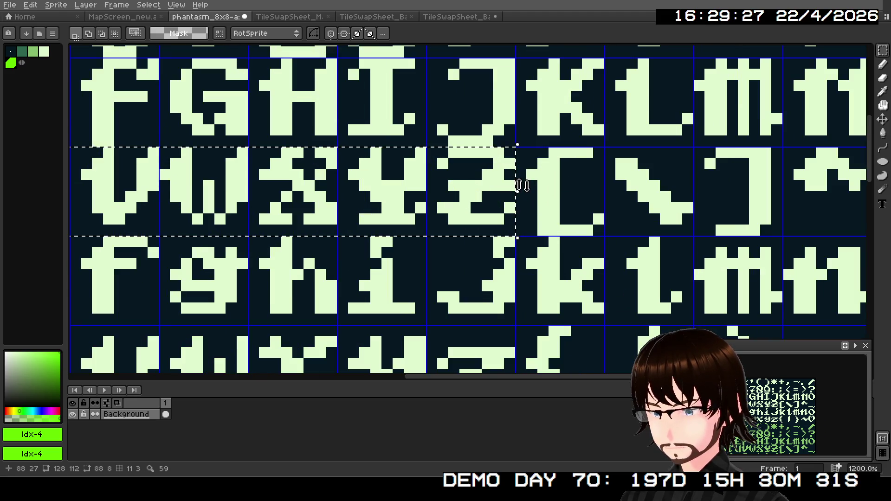
scroll(522, 187, "down", 3)
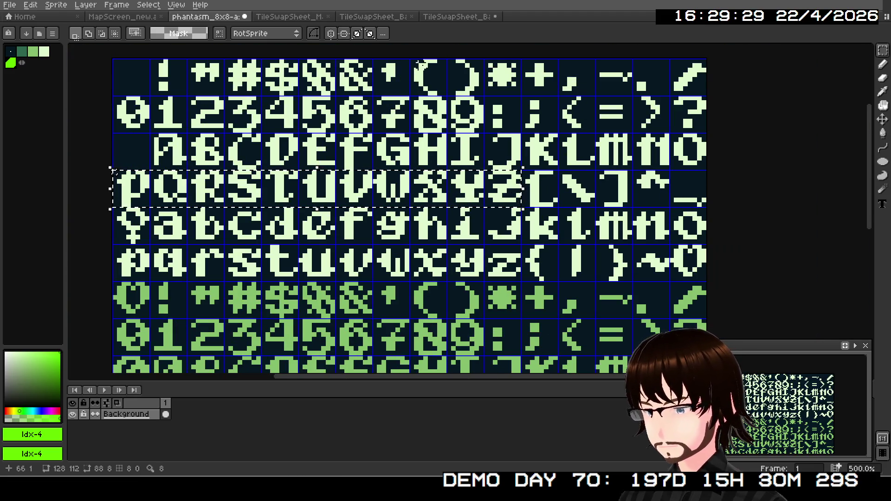
left_click(456, 16)
key("ctrl+v")
left_click_drag(356, 219, 355, 258)
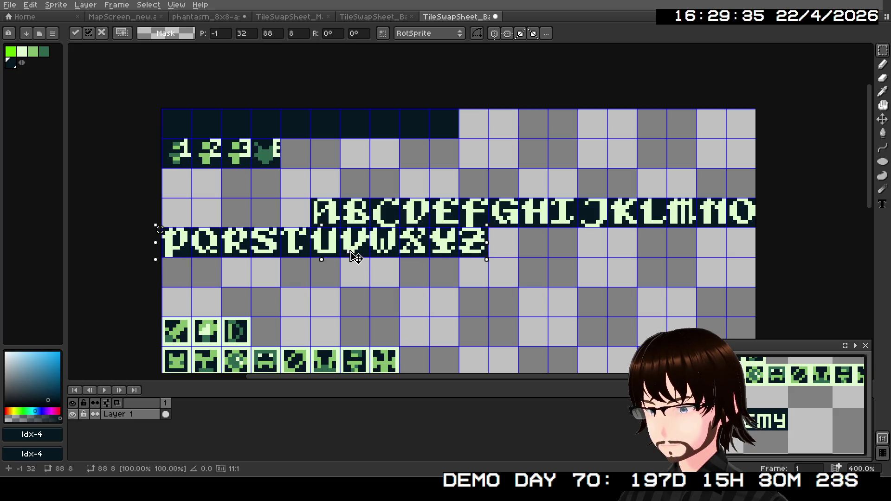
left_click(436, 289)
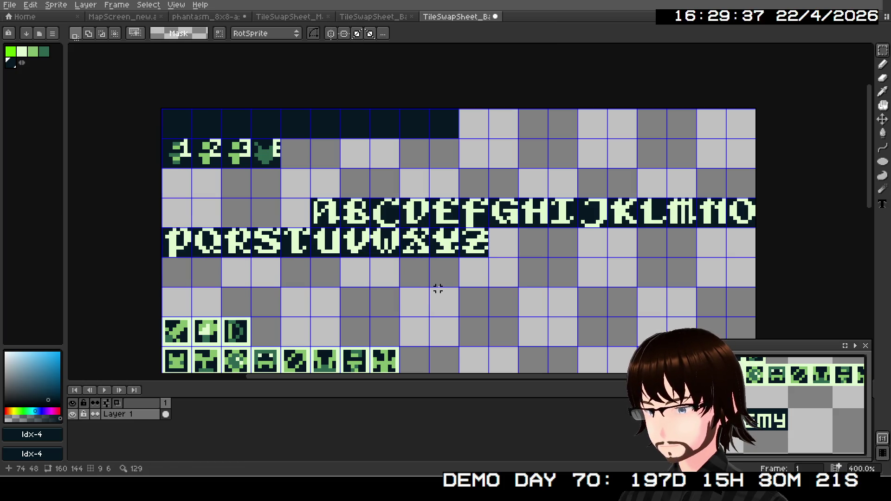
scroll(468, 263, "down", 1)
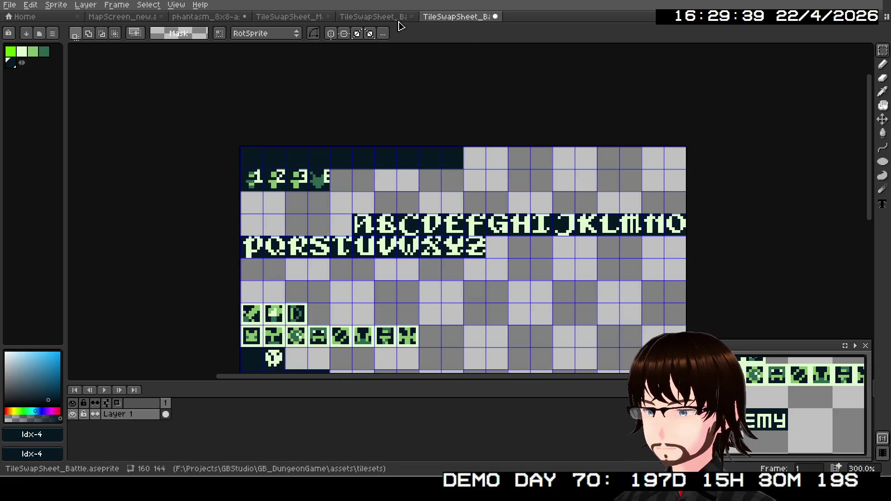
left_click(246, 16)
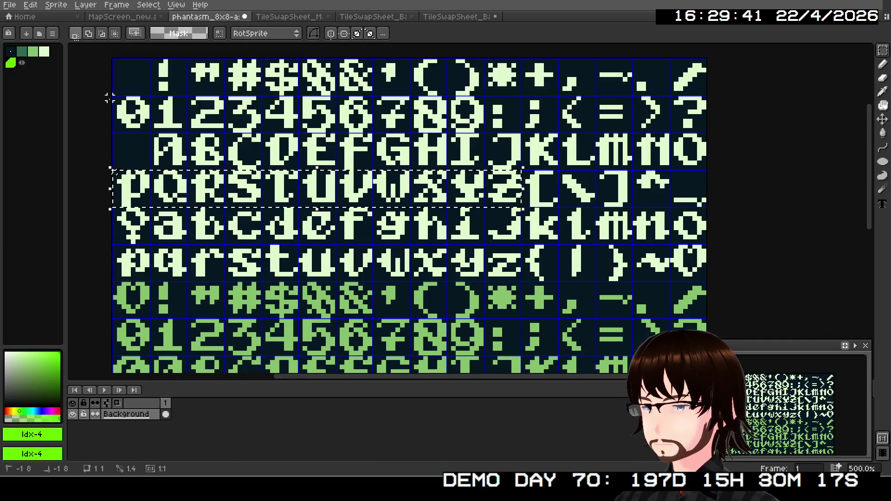
Step: Paste the phantasm 0–9 digit row into the tile sheet's top row above the small icons
mouse_move(113, 96)
left_mouse_down()
mouse_move(304, 130)
mouse_move(485, 134)
left_mouse_up()
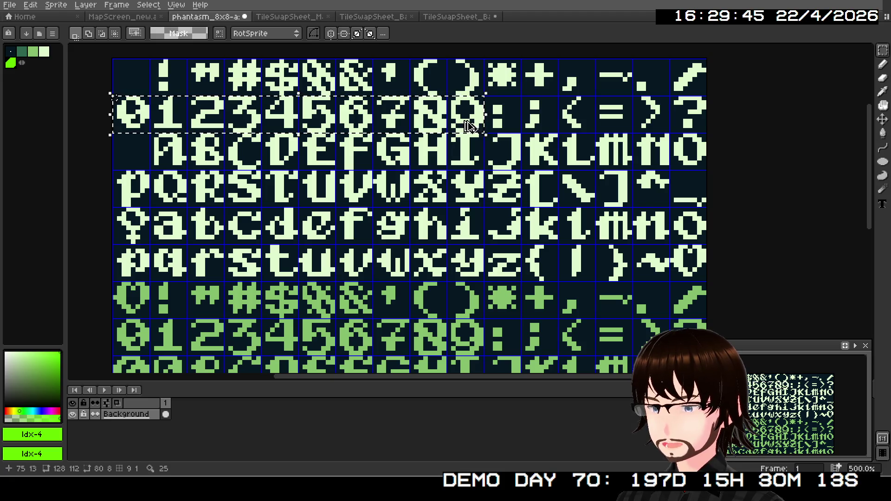
left_click(455, 17)
key("ctrl+v")
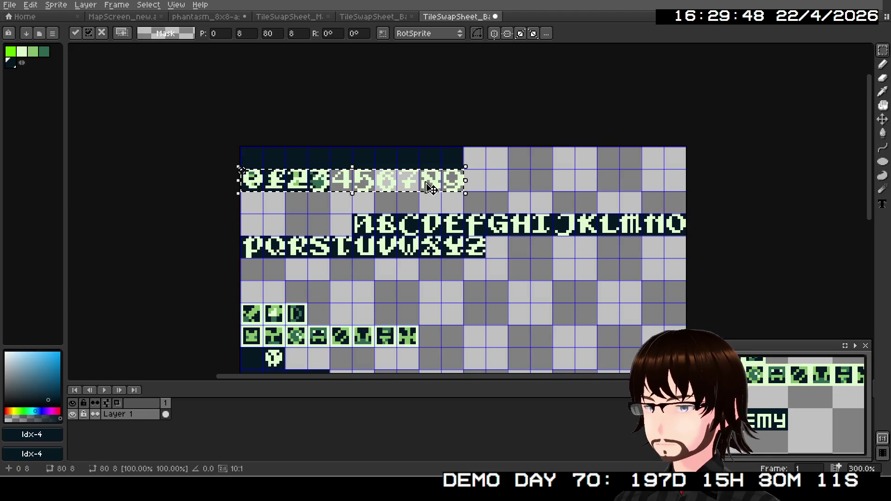
left_click_drag(443, 187, 442, 170)
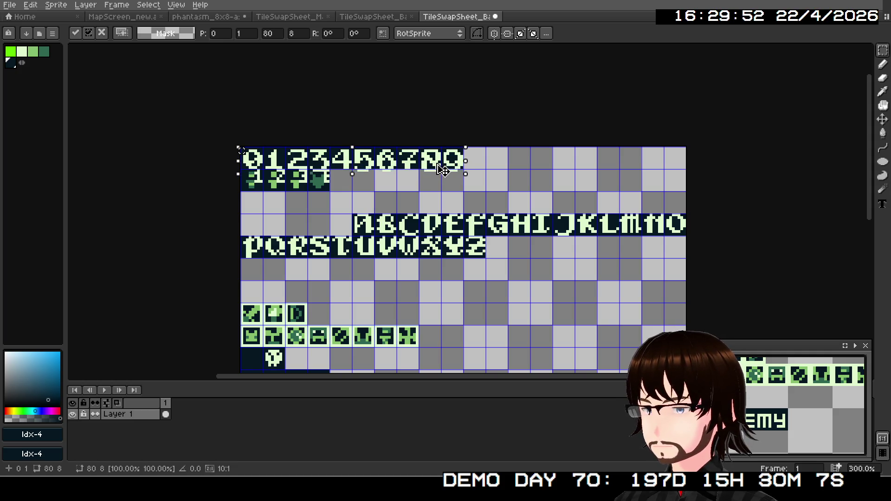
key("Down")
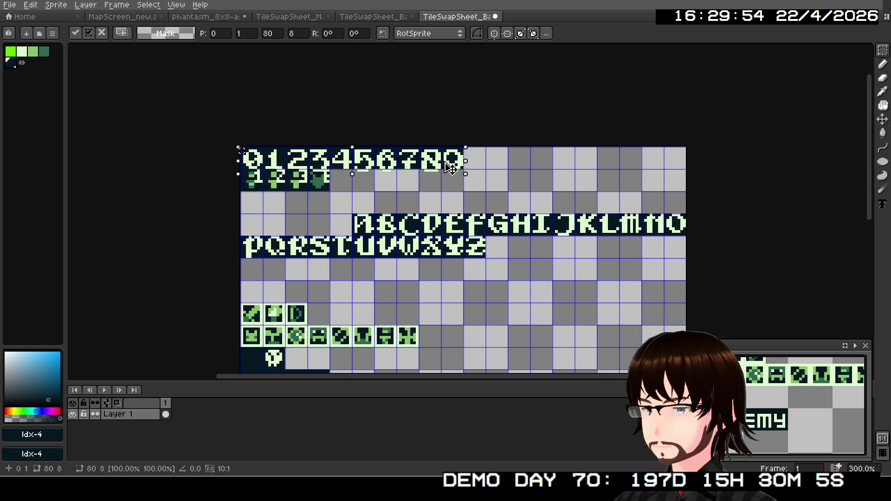
key("Up")
key("Return")
scroll(476, 175, "right", 3)
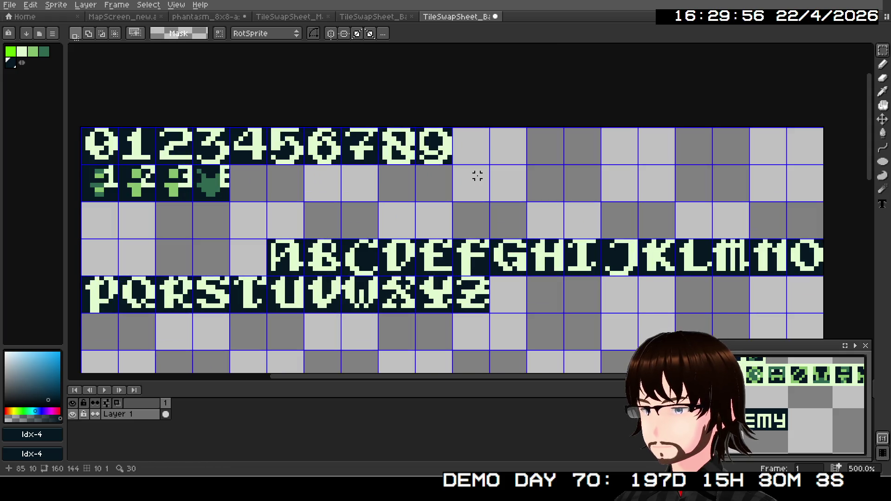
scroll(639, 225, "left", 6)
scroll(622, 236, "right", 5)
scroll(622, 236, "down", 2)
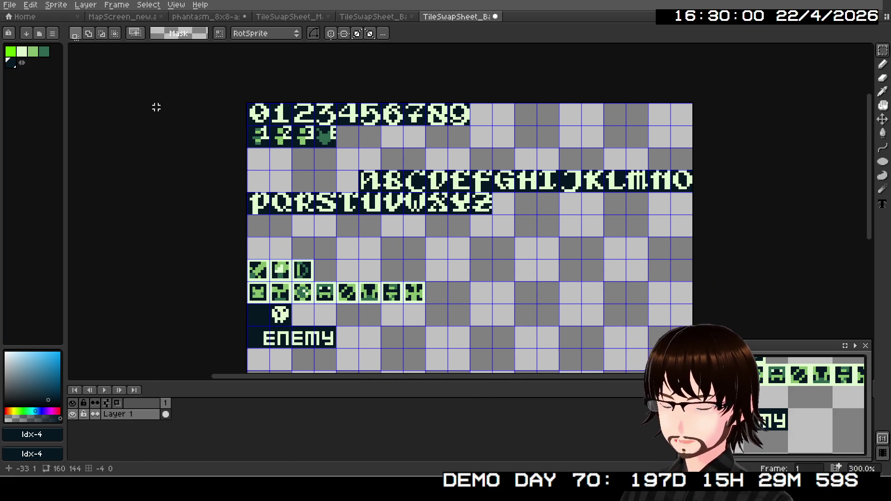
left_click(9, 5)
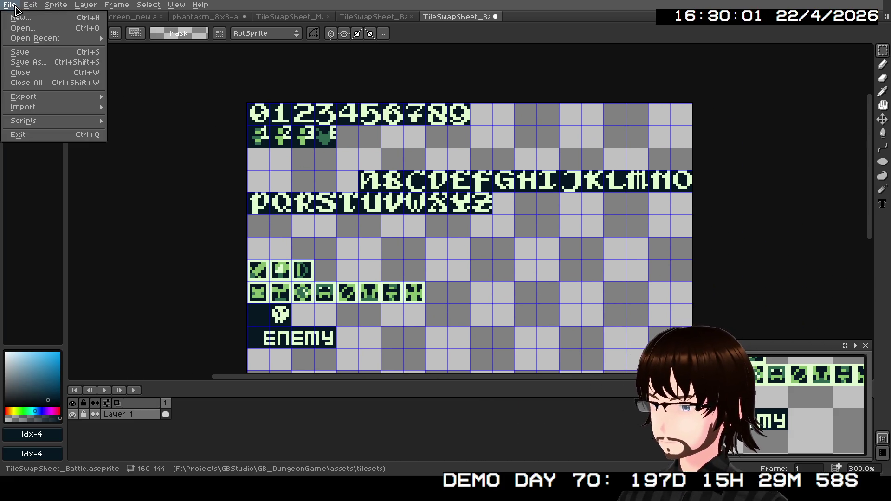
Step: Save the sheet and export it over TileSwapSheet_Battle.png, confirming the overwrite
left_click(33, 56)
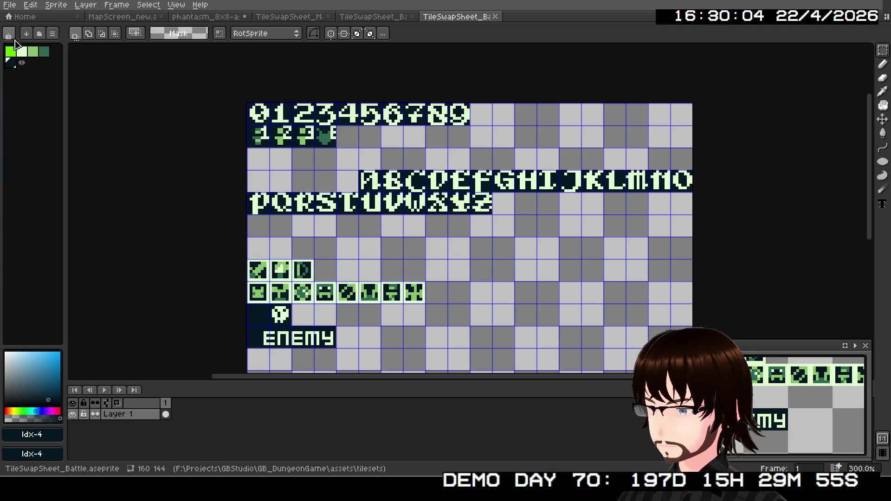
left_click(9, 5)
mouse_move(67, 104)
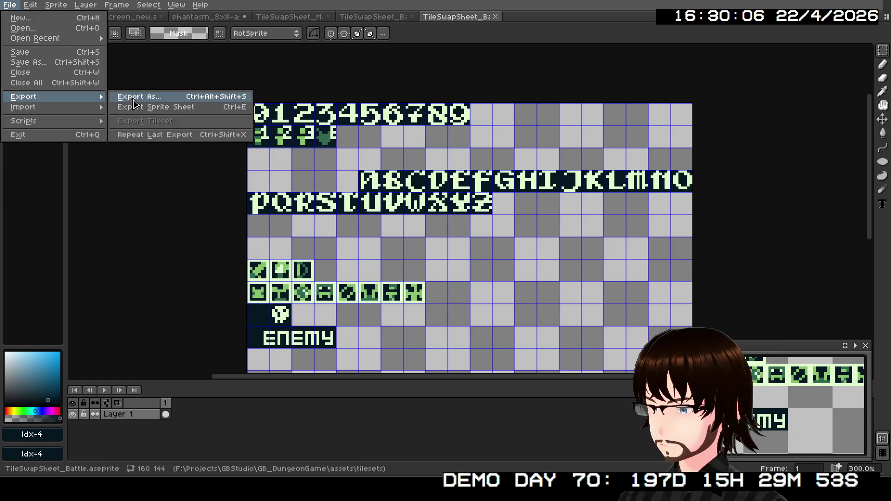
left_click(137, 98)
left_click(719, 359)
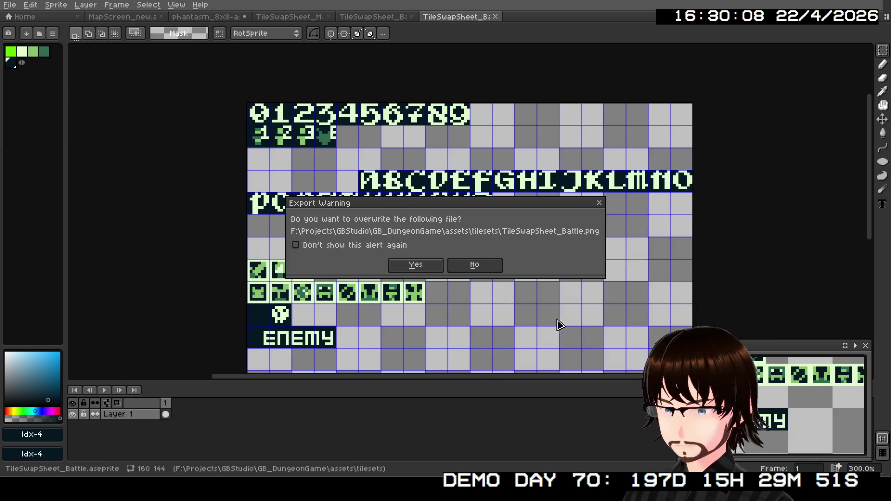
left_click(409, 265)
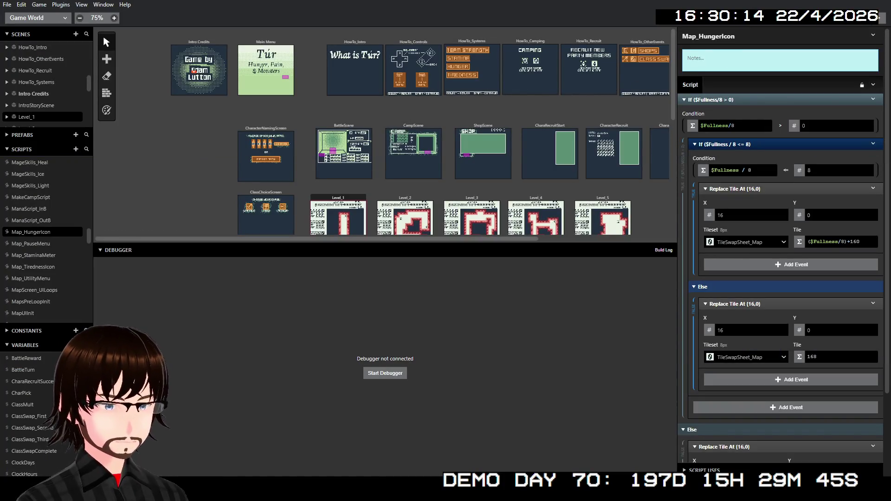
Step: Launch the game in the debugger with Ctrl+B, start a New Game, and reach RANDOM NAME
key("ctrl+b")
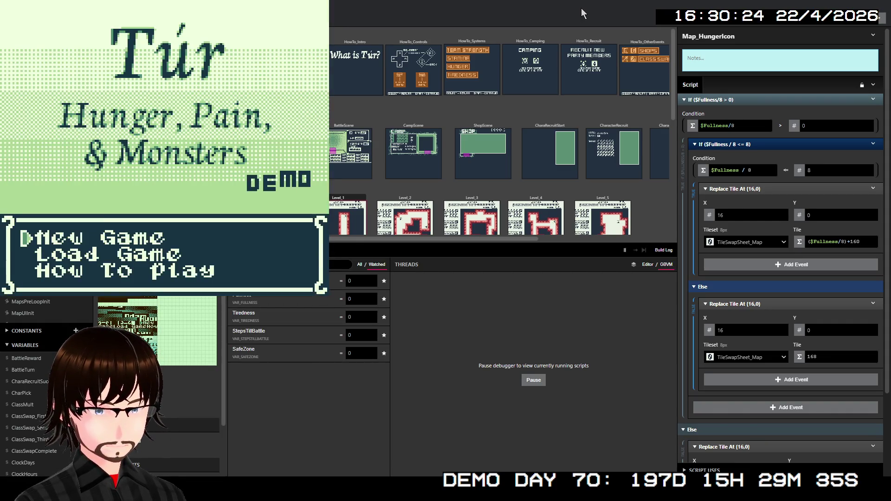
key("Return")
key("Right")
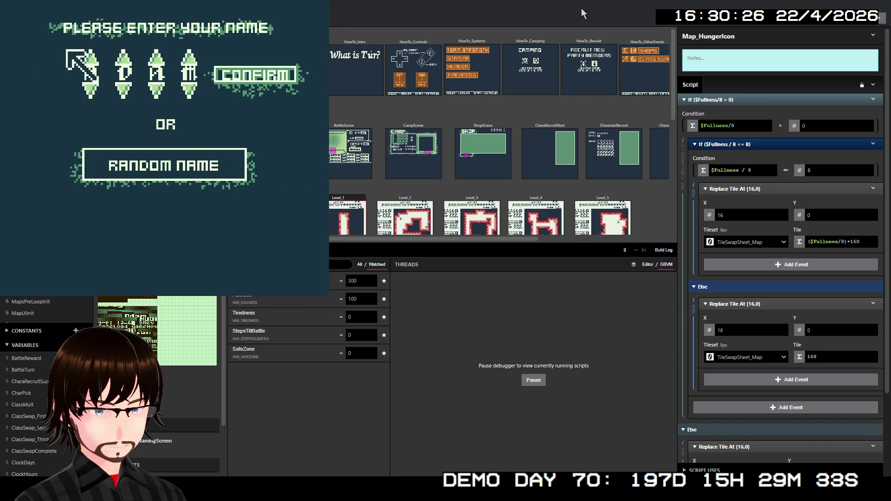
key("Right")
key("Right")
key("Right")
key("Left")
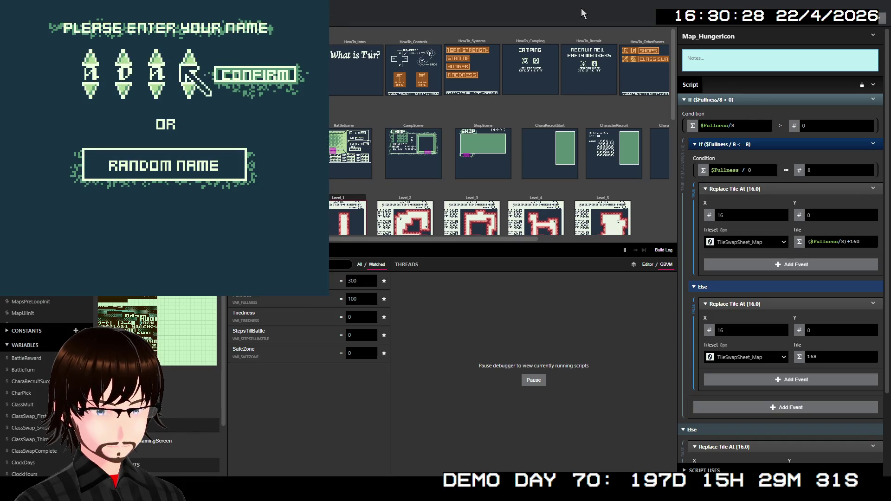
key("Down")
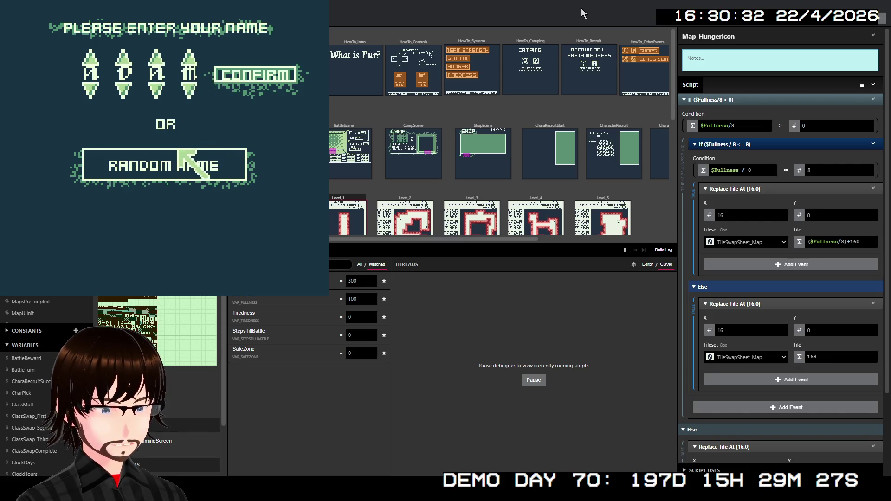
Step: Roll random character names several times, then confirm the chosen name
key("z")
key("z")
key("z")
key("z")
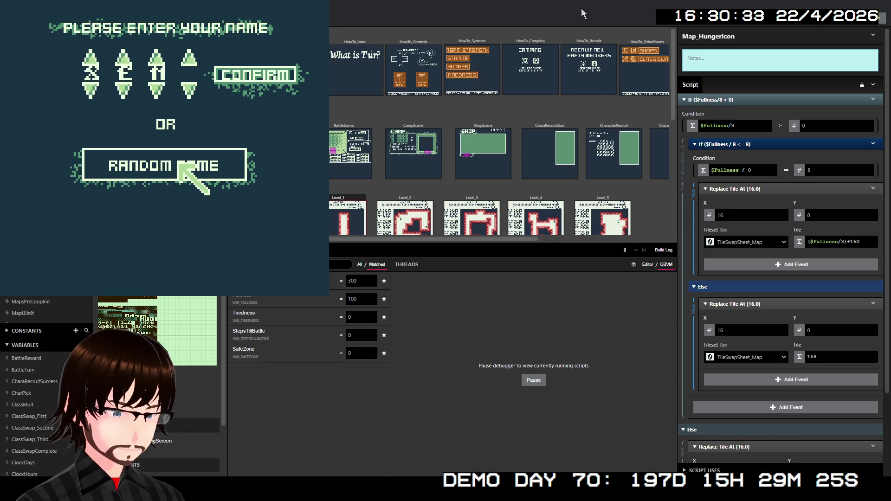
key("z")
key("z")
key("z")
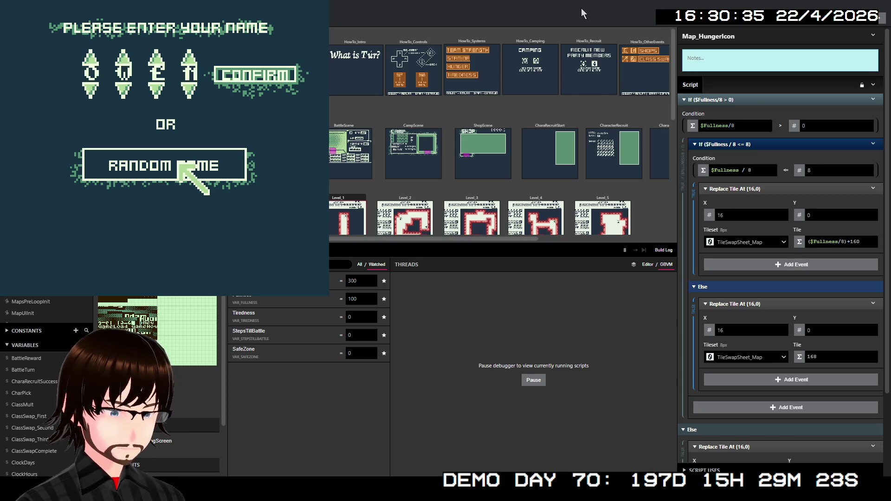
key("z")
key("z")
key("z")
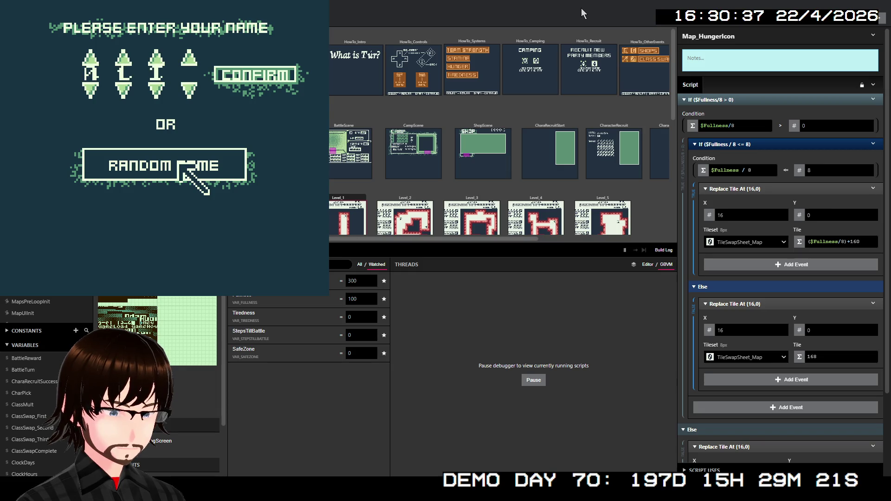
key("z")
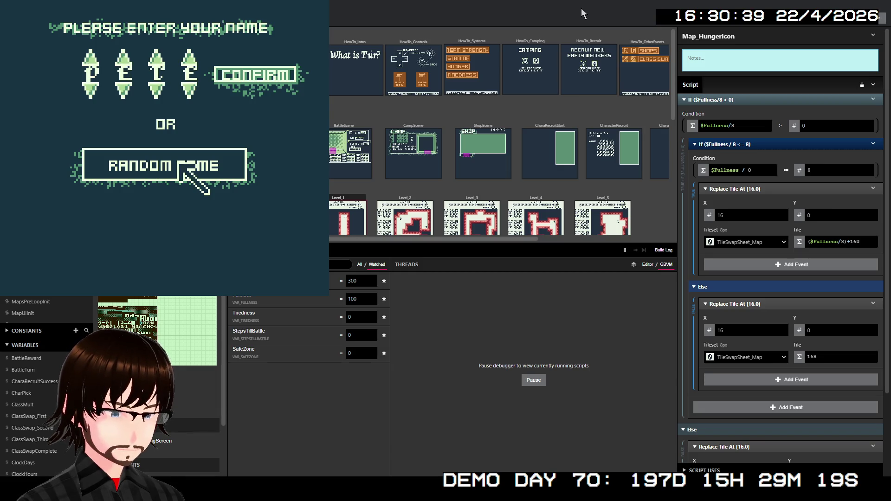
key("z")
key("z")
key("z")
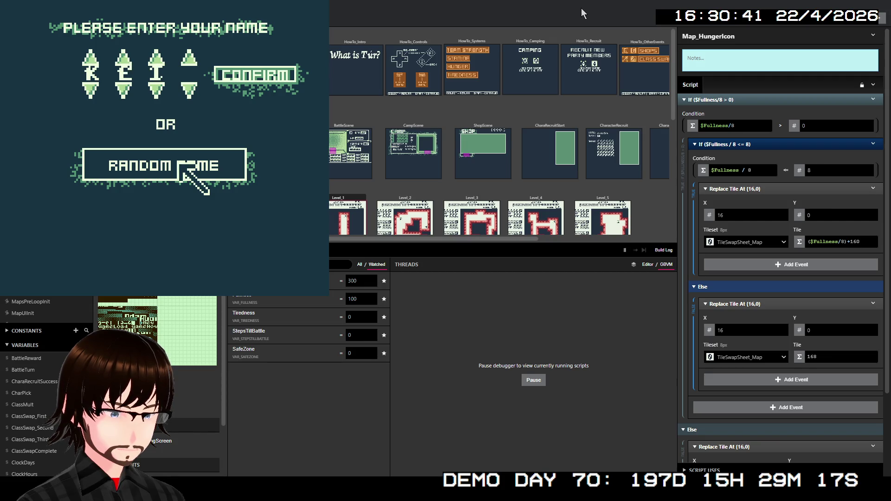
key("z")
key("z")
key("z")
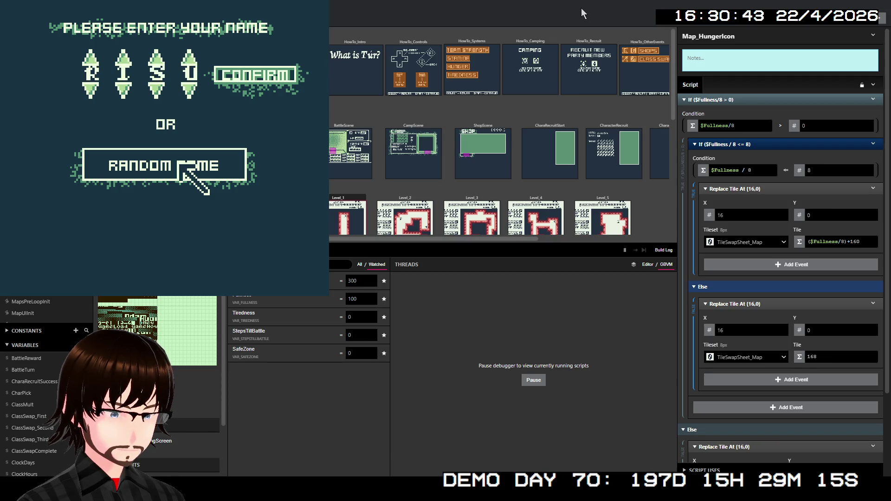
key("z")
key("z")
key("z")
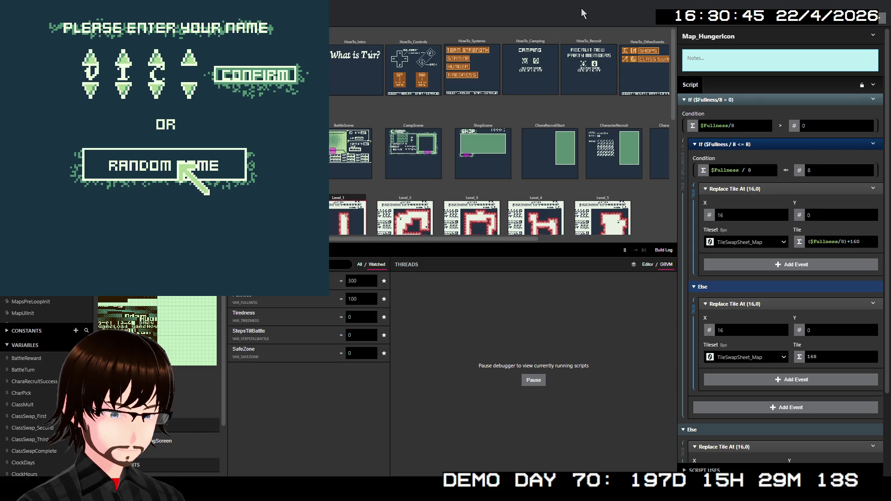
key("z")
key("z")
key("z")
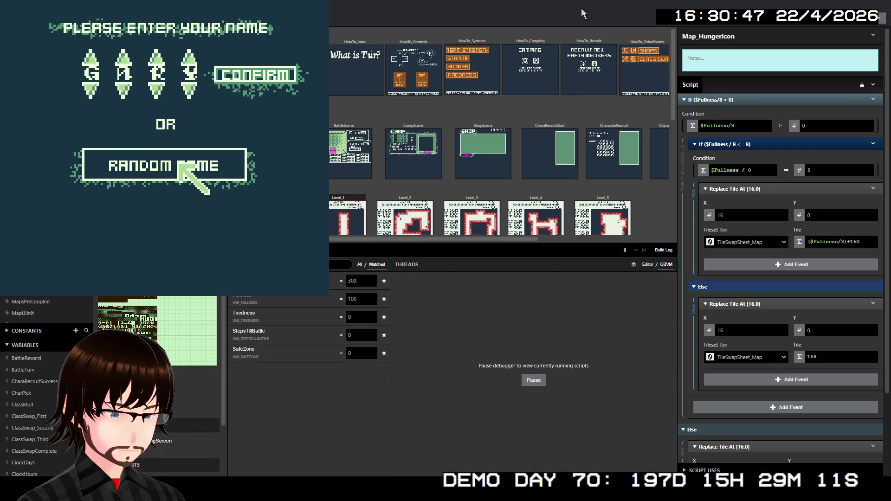
key("z")
key("z")
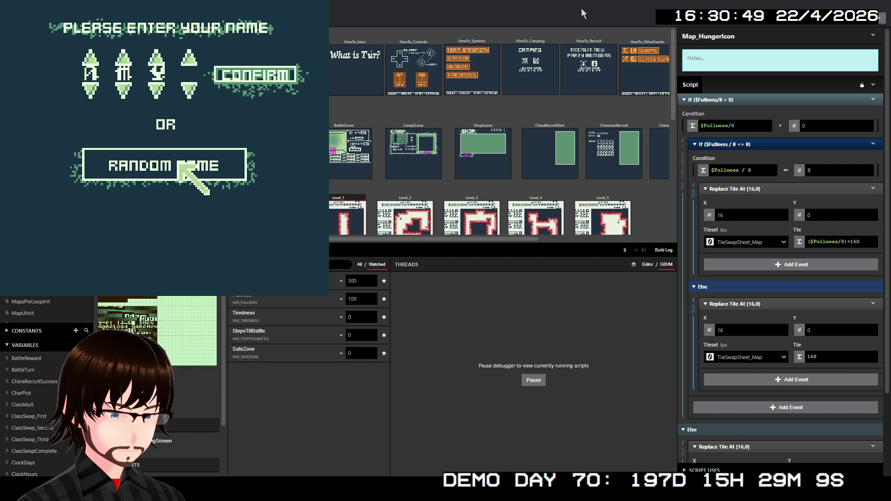
key("Up")
key("z")
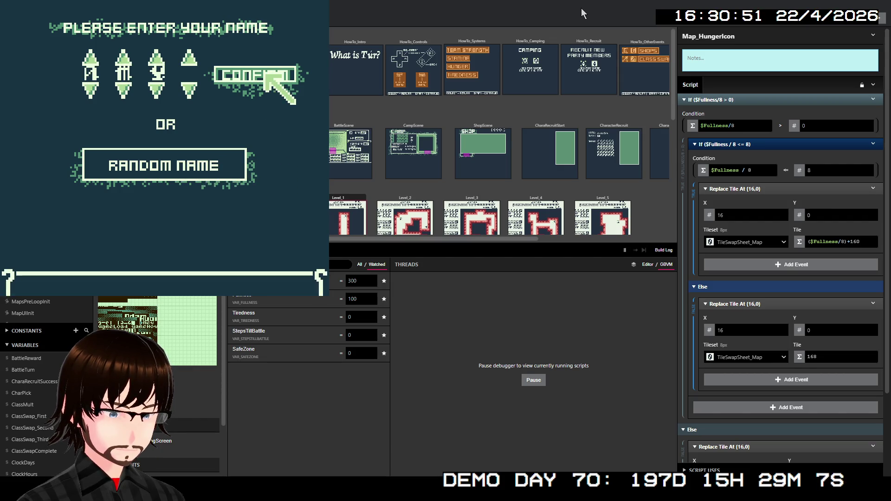
key("z")
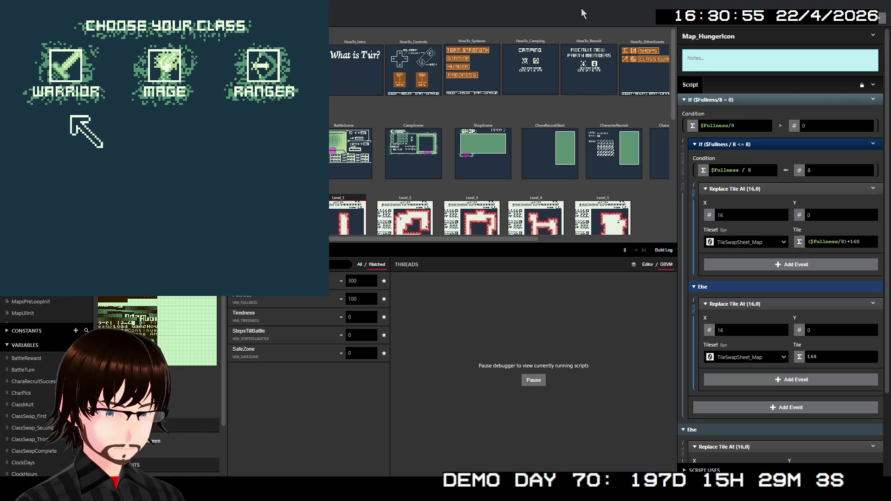
Step: Pick the Warrior class with Frenzy as starting skill and walk into the dungeon
key("z")
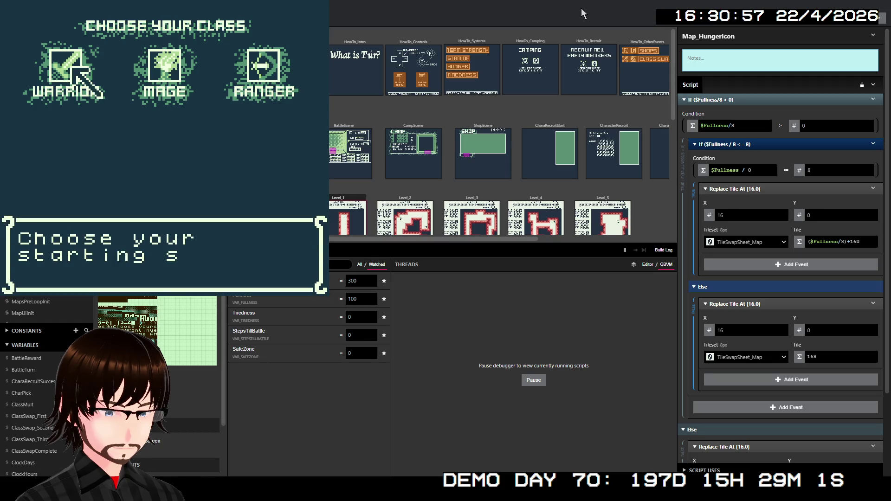
key("z")
key("Down")
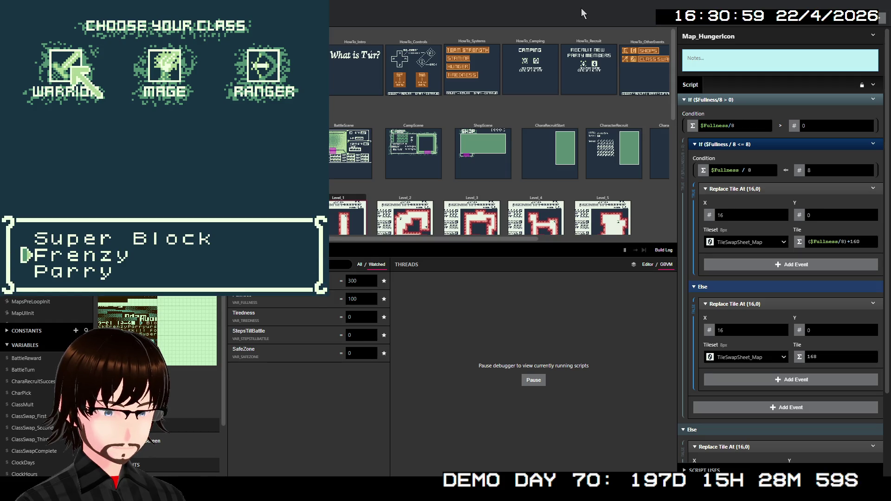
key("z")
key("z")
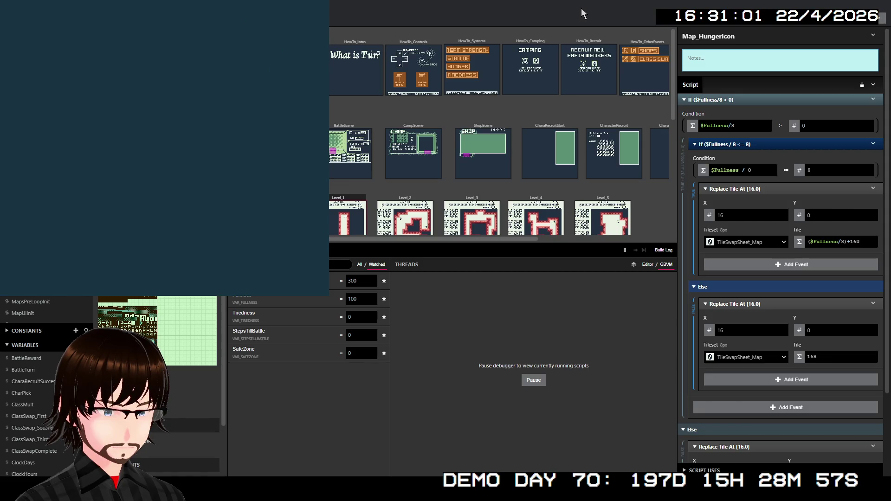
key("z")
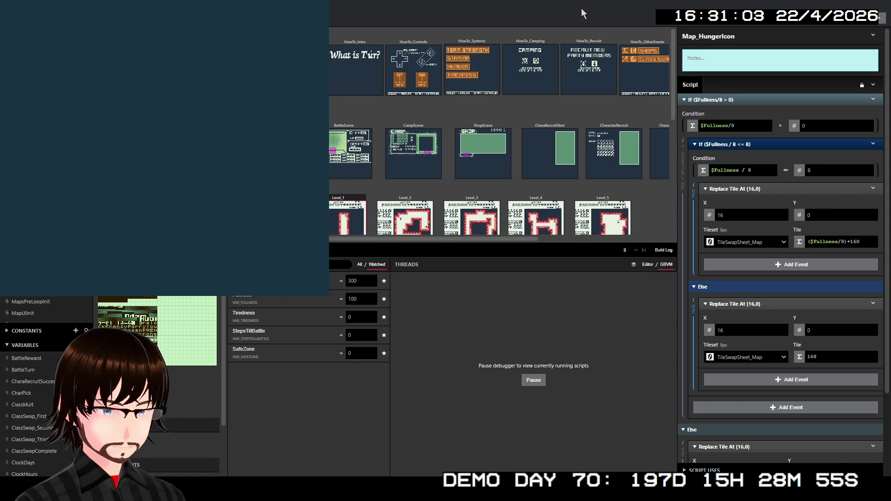
key("Up")
key("Up")
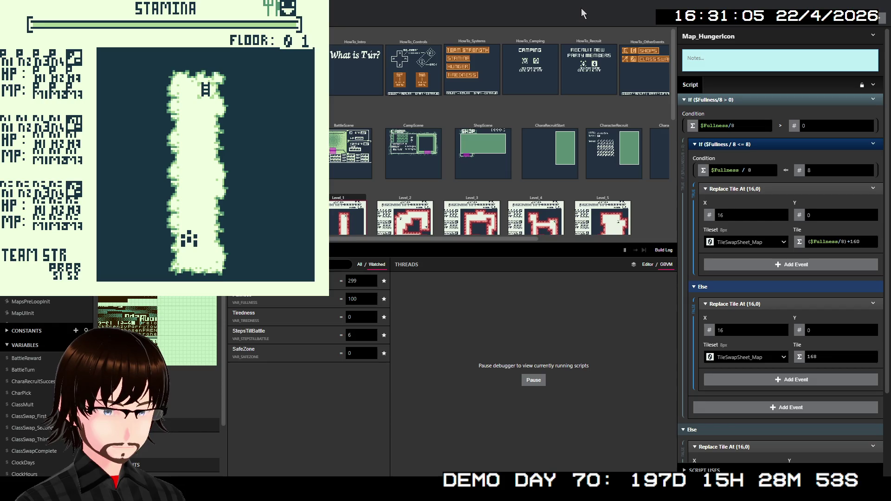
Step: Walk three tiles up the corridor, view the party Status screen, then step onto the stairs
key("Up")
key("Up")
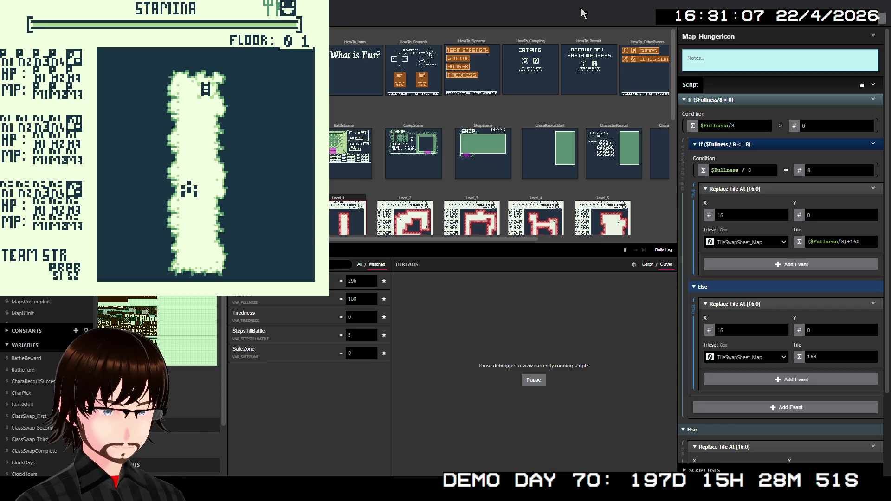
key("Up")
key("Up")
key("Up")
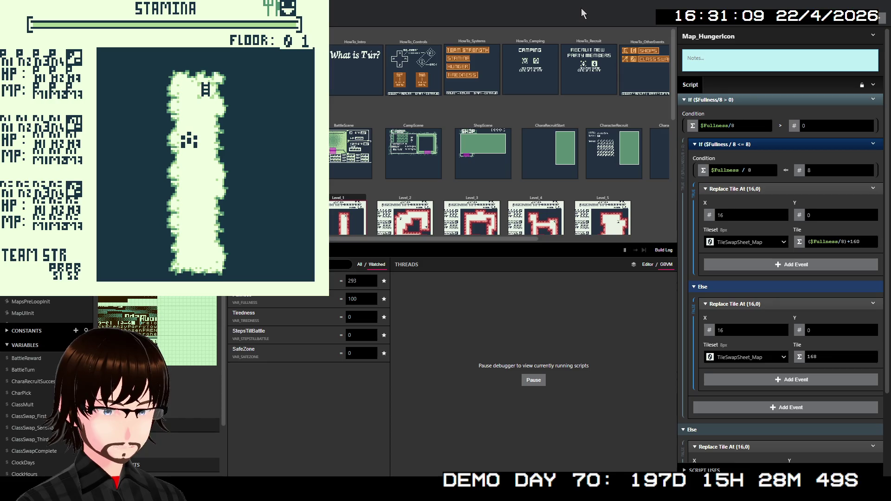
key("Up")
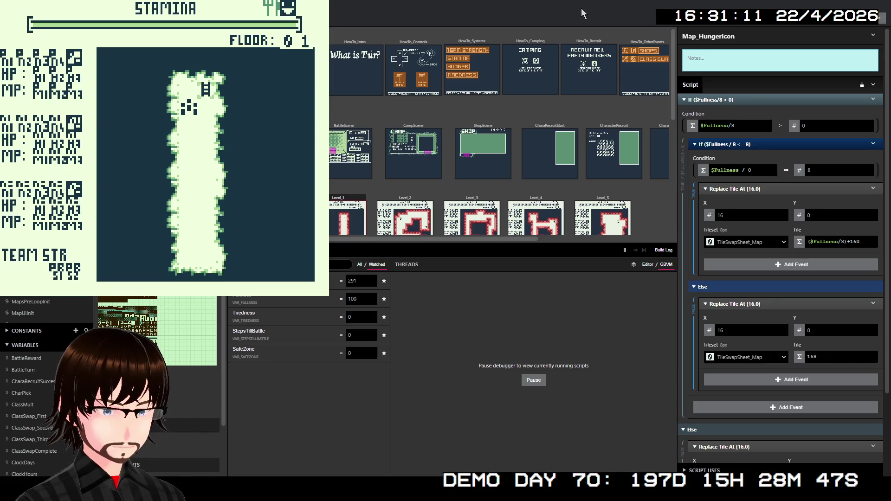
key("Return")
key("Down")
key("Down")
key("Down")
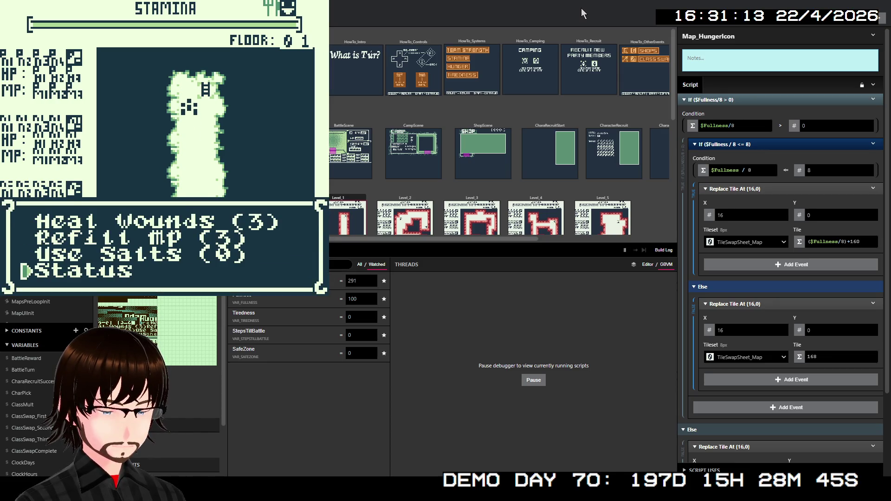
key("Return")
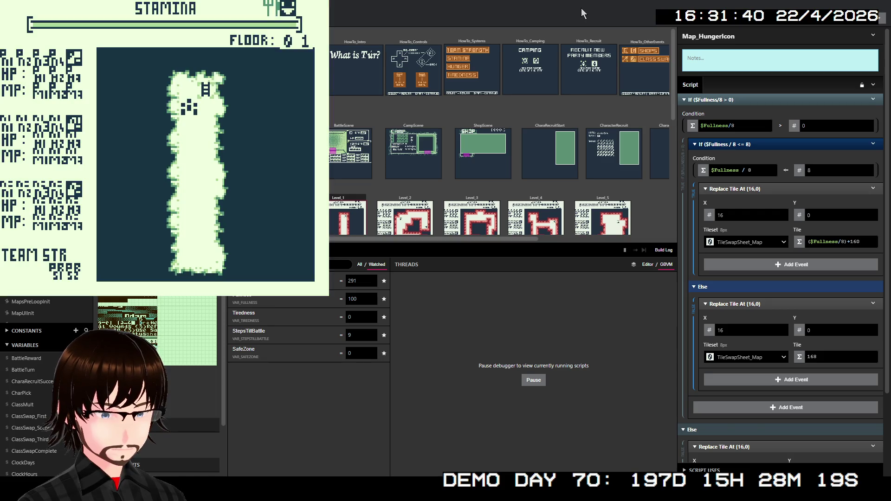
key("Up")
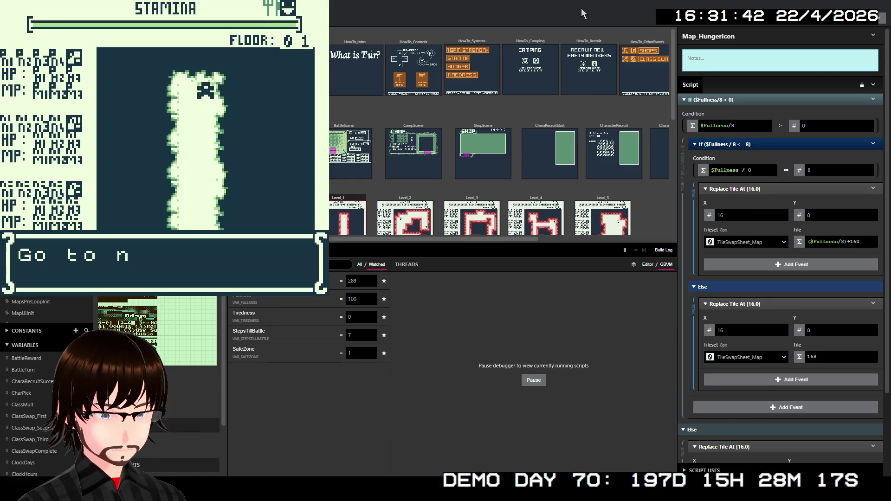
Step: Move on to floor 02 and walk left, up and right until a Slime battle begins
key("z")
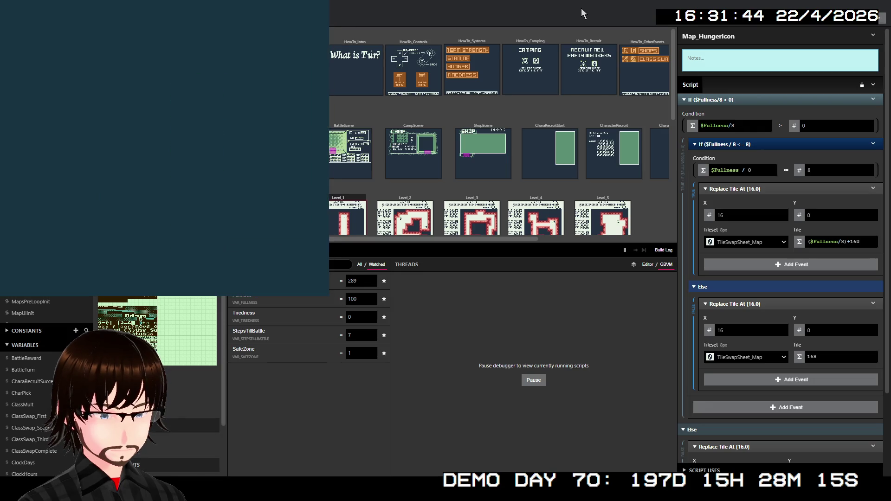
key("Left")
key("Left")
key("Left")
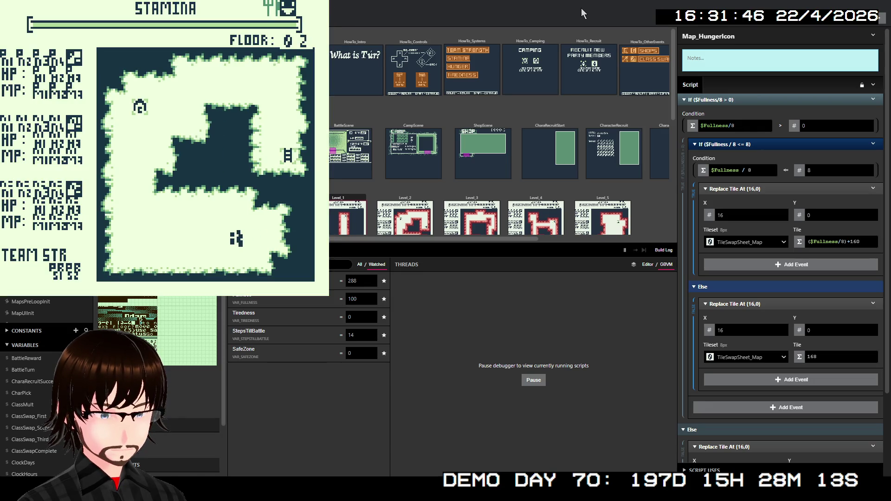
key("Left")
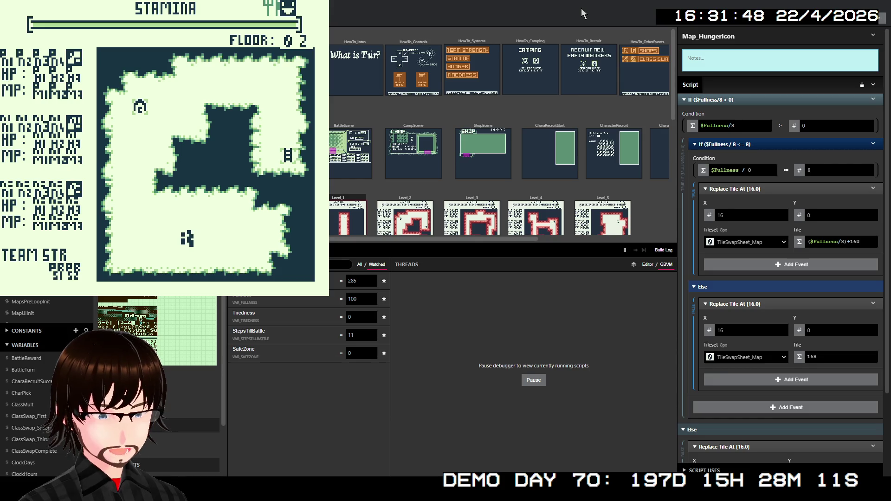
key("Left")
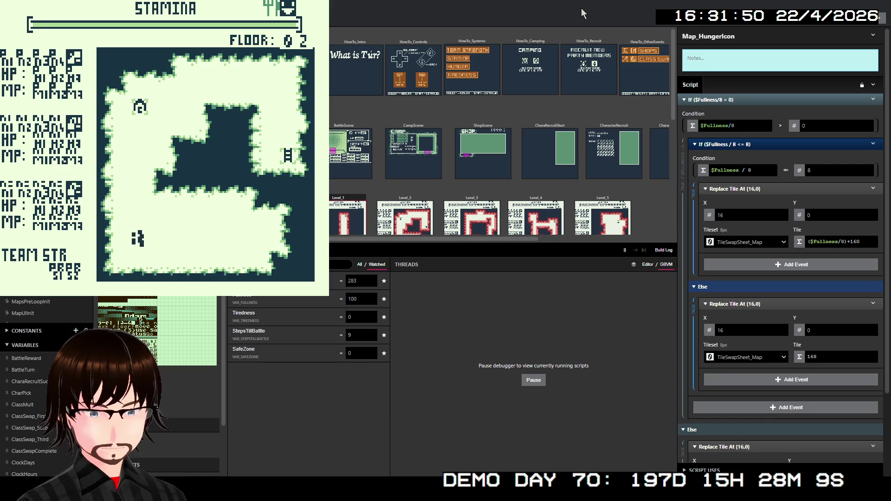
key("Up")
key("Up")
key("Up")
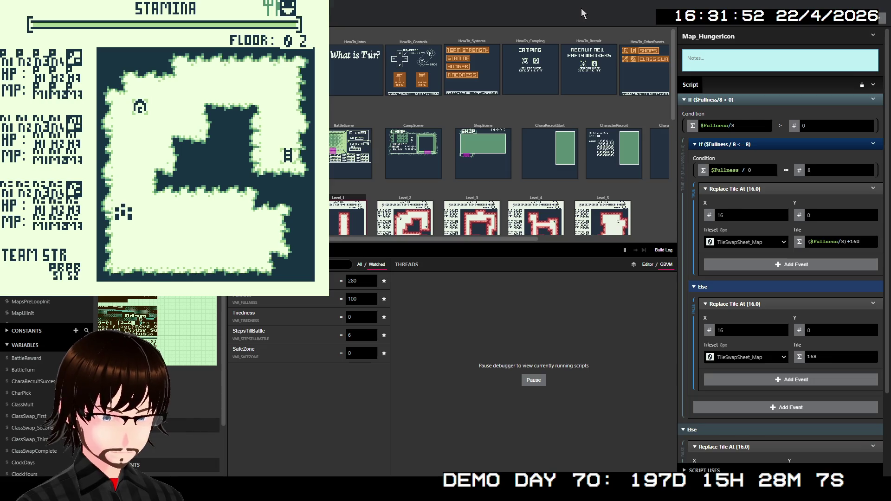
key("Up")
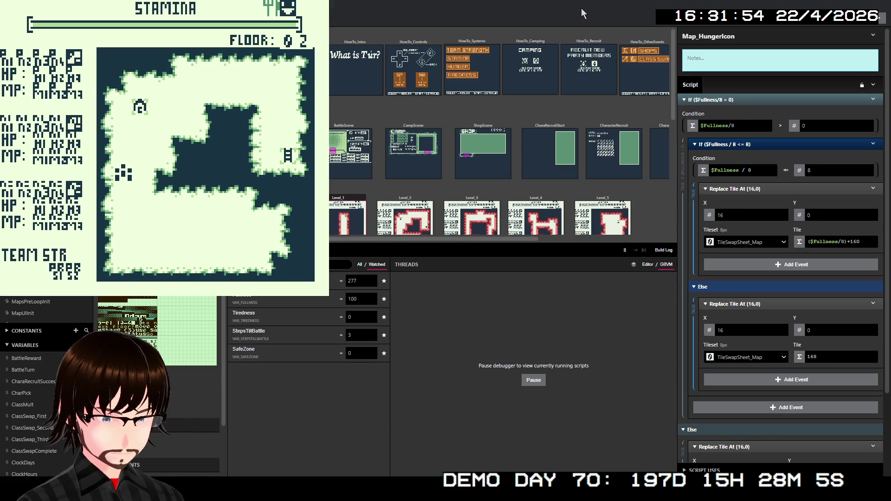
key("Up")
key("Right")
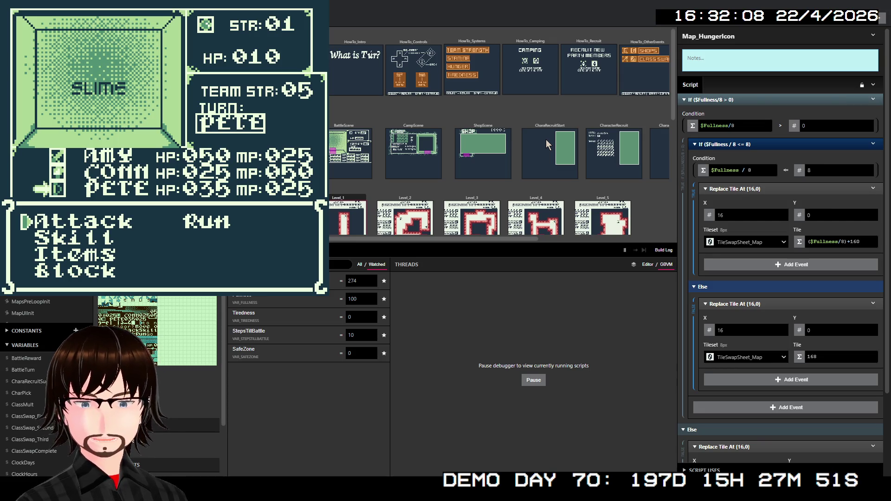
Step: Choose Attack against the Slime from the battle command menu
key("Down")
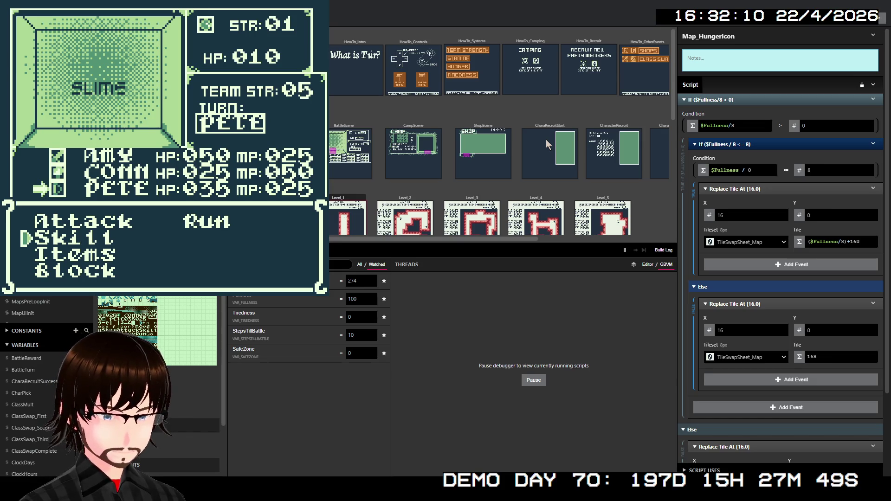
key("Up")
key("Down")
key("Up")
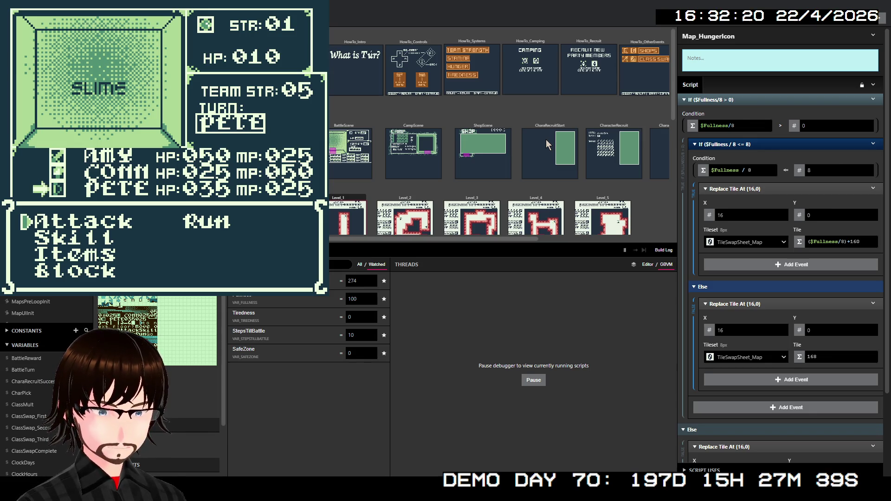
key("Down")
key("Up")
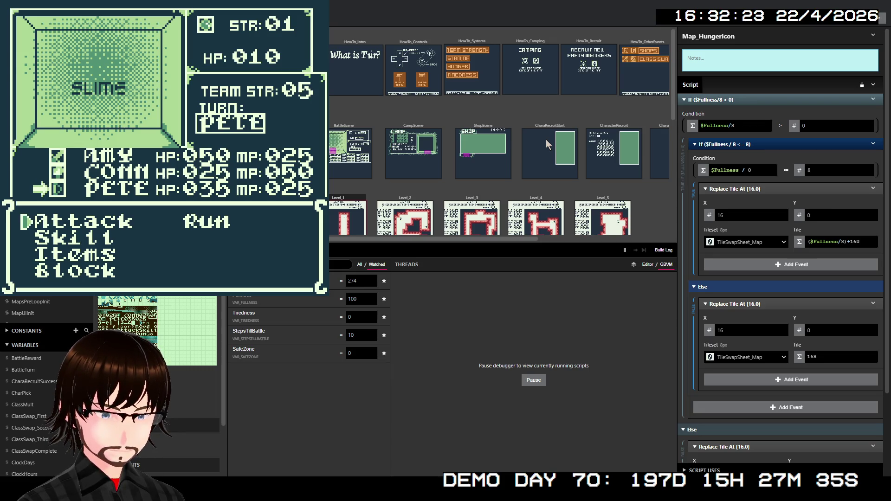
key("z")
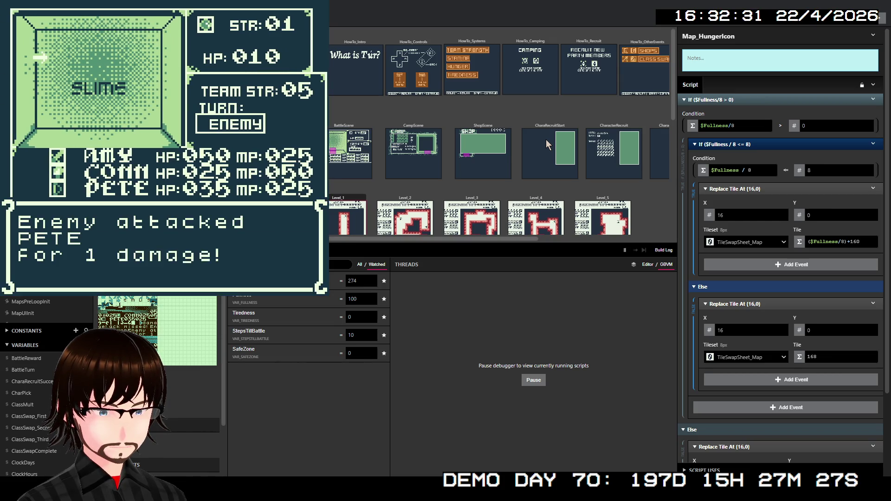
Step: Advance through the attack and damage messages to 'You won!' and the gold reward
key("z")
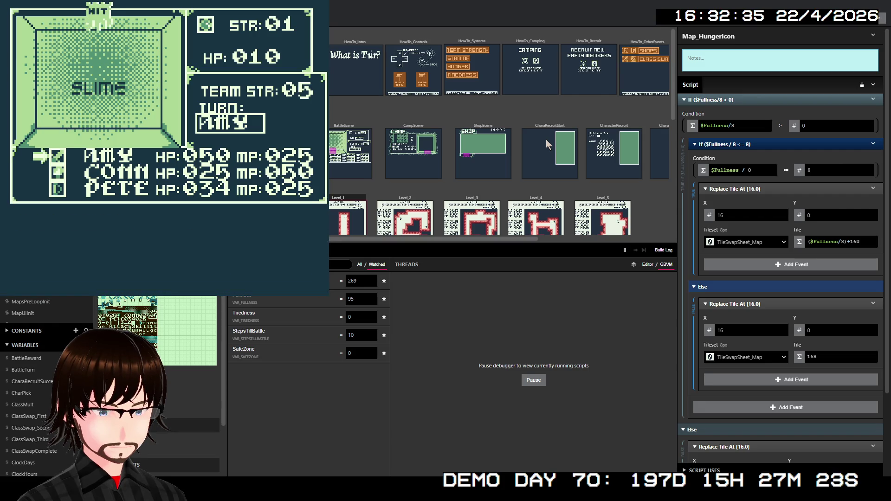
key("z")
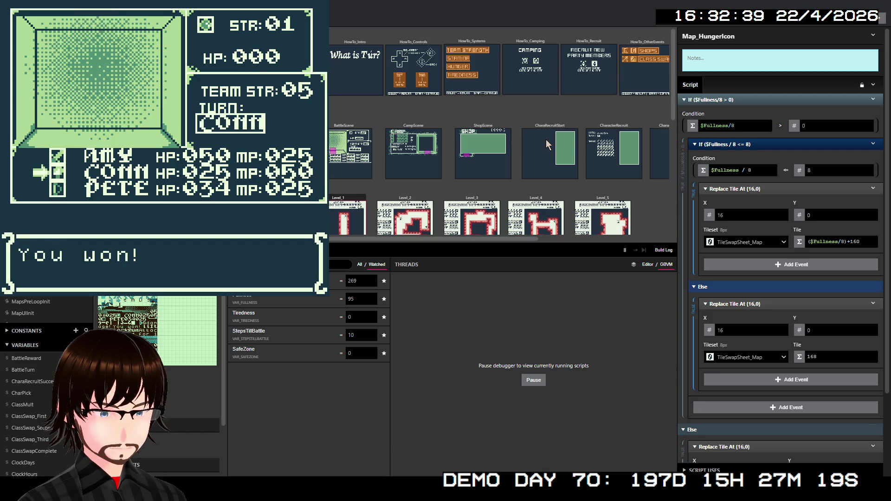
key("z")
key("z")
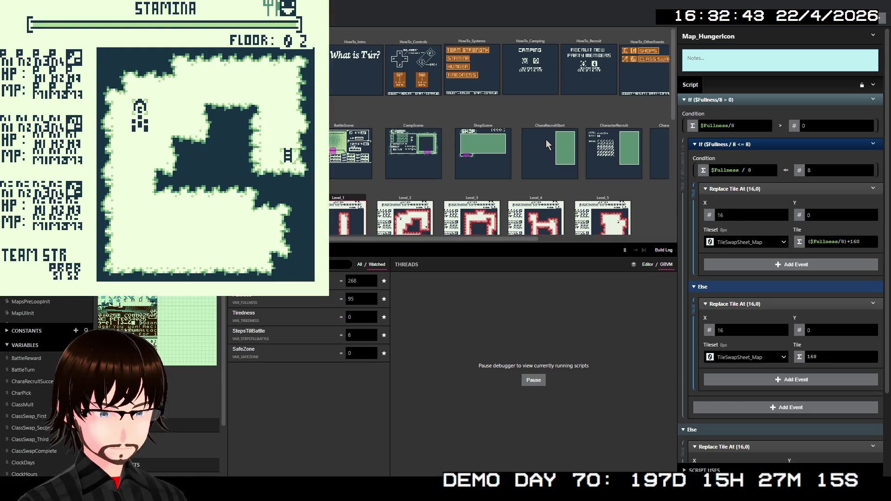
Step: Step onto the camp tile, choose Rest, and read the well-rested messages
key("Up")
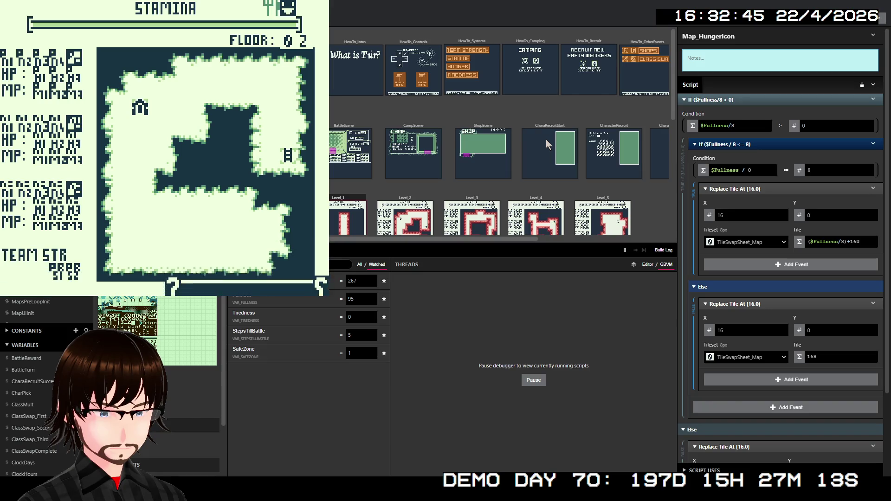
key("z")
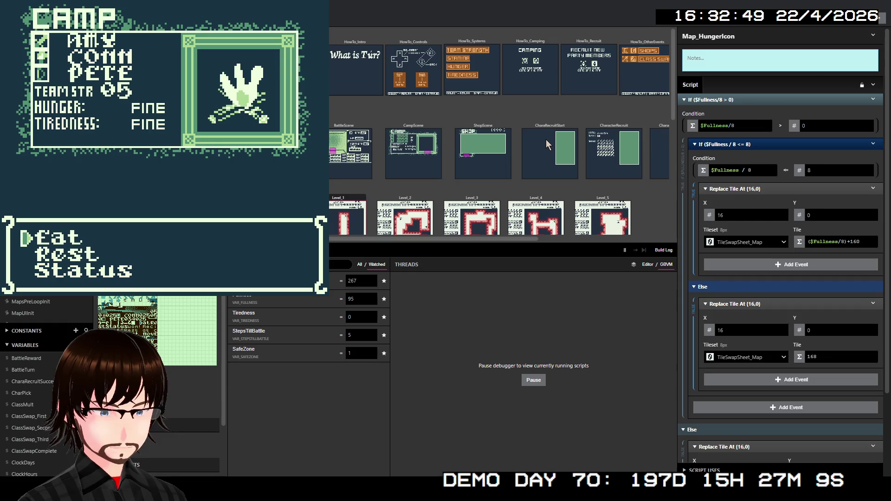
key("Down")
key("z")
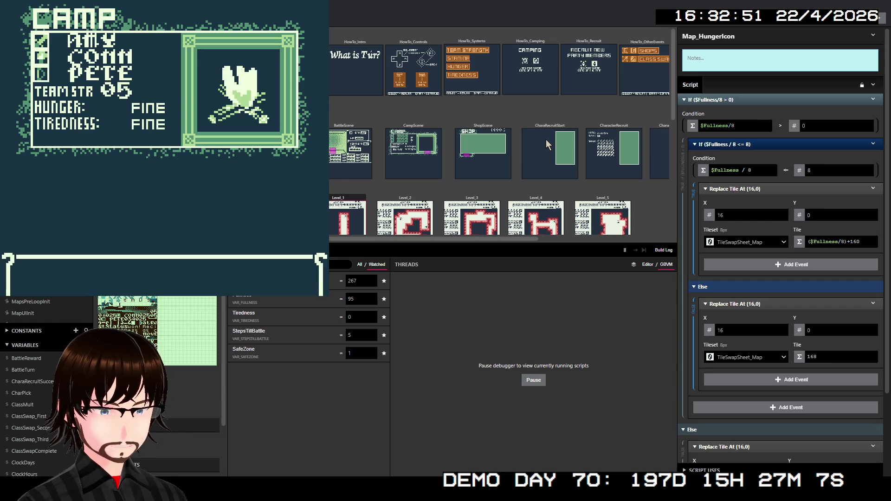
key("z")
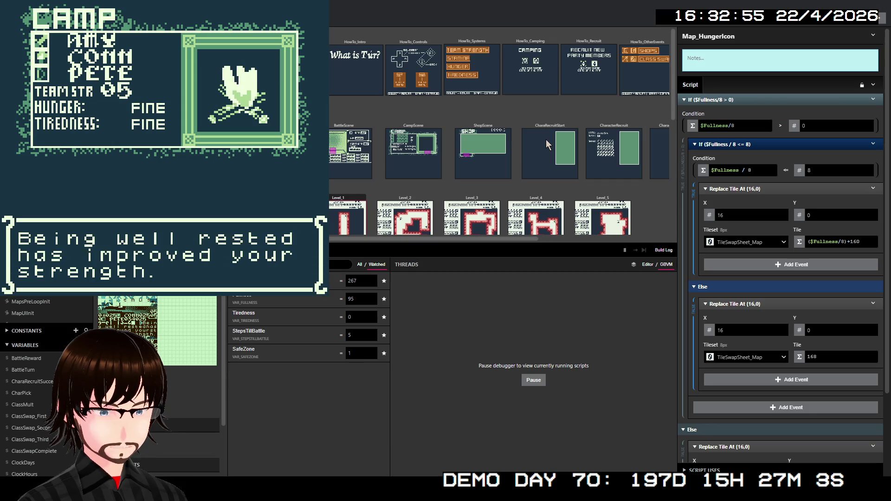
key("z")
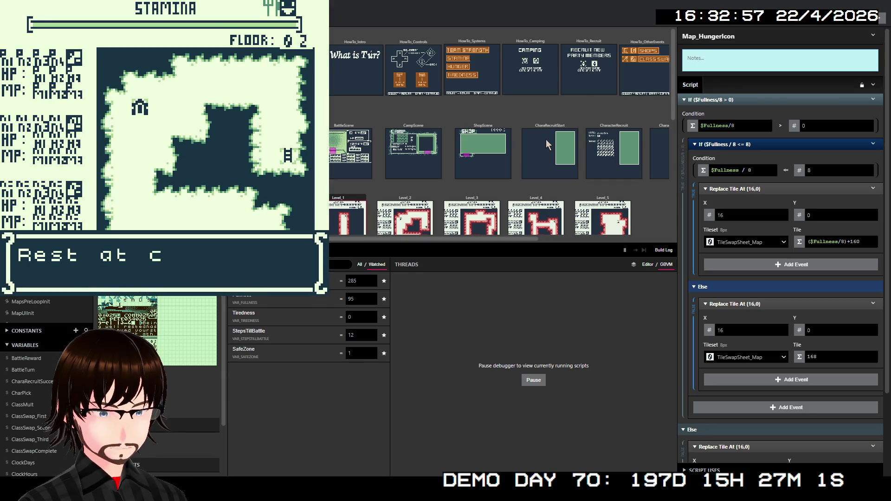
Step: Decline the second rest prompt with Not Now, walk on through floor 02, then close the preview
key("z")
key("Down")
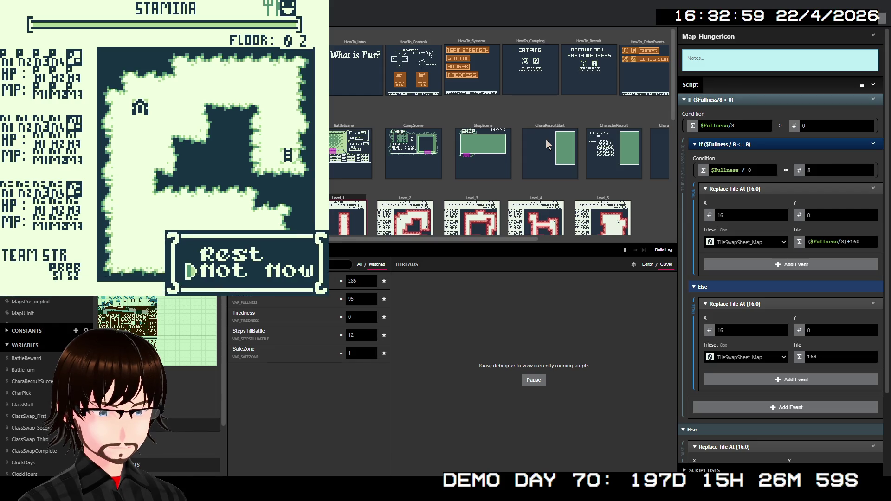
key("z")
key("Right")
key("Right")
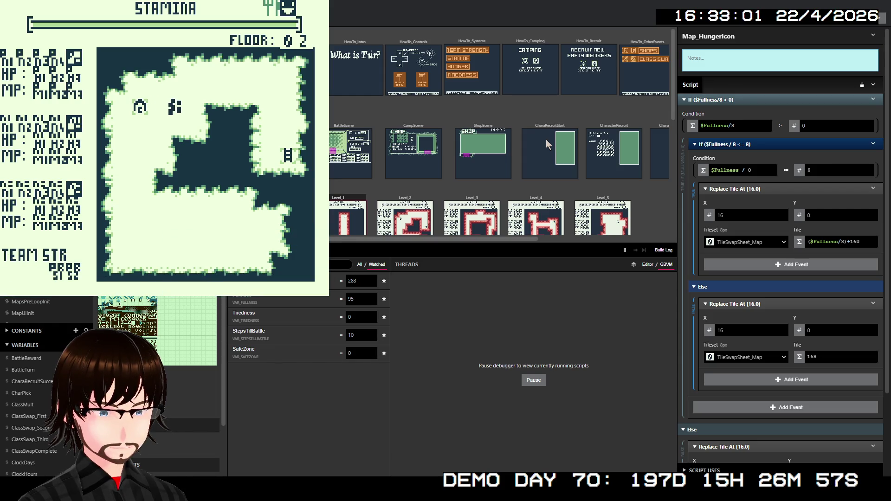
key("Up")
key("Right")
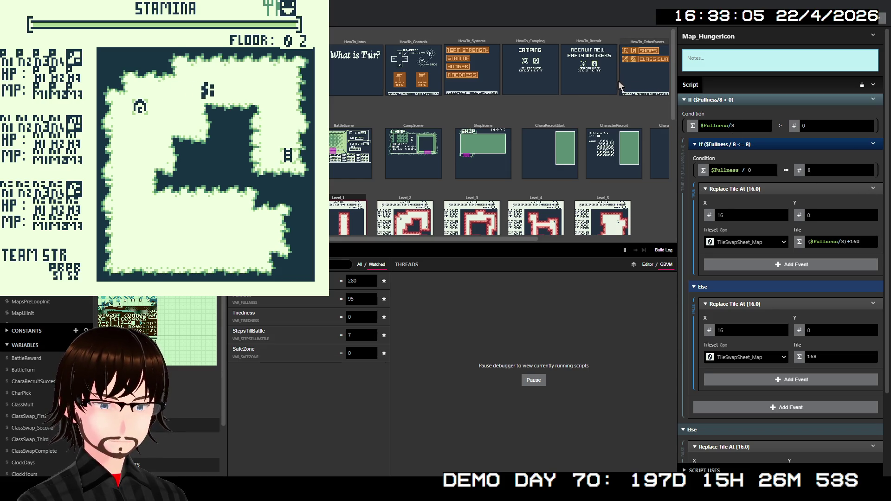
key("alt+F4")
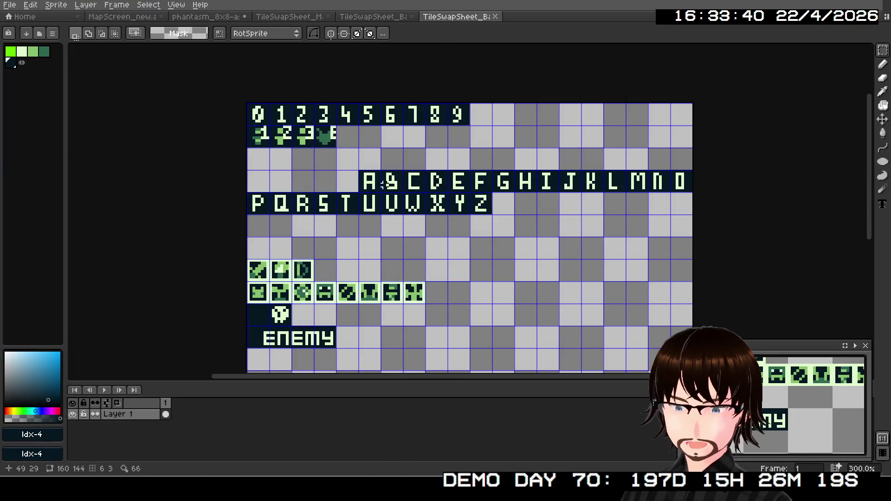
Step: Compare the two open TileSwapSheet_Battle copies and close the duplicate
left_click(374, 17)
left_click(459, 19)
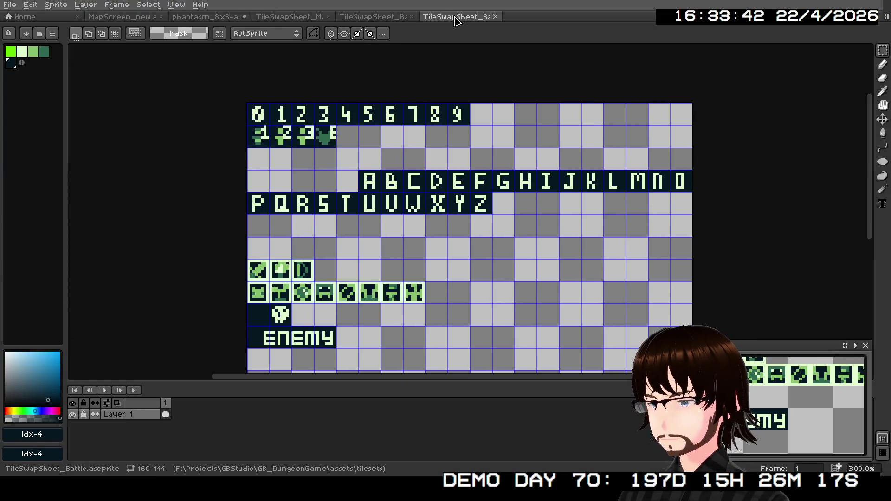
left_click(392, 17)
left_click(468, 16)
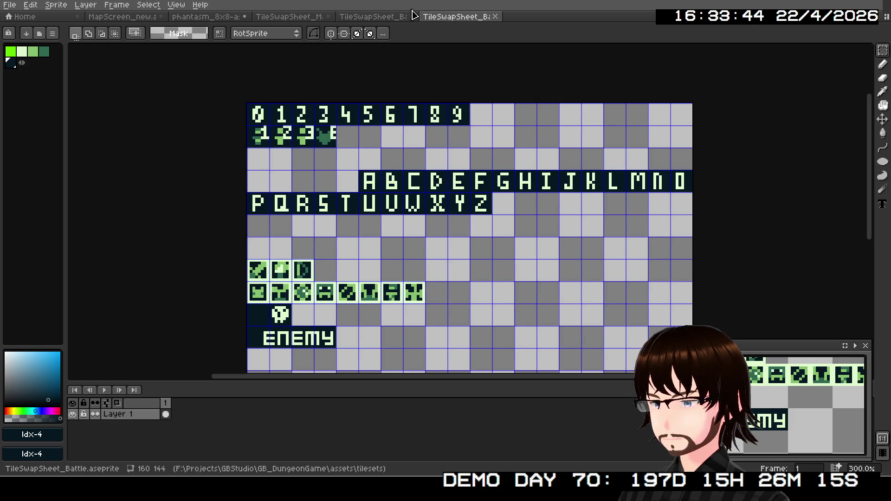
left_click(404, 17)
left_click(460, 17)
left_click(495, 17)
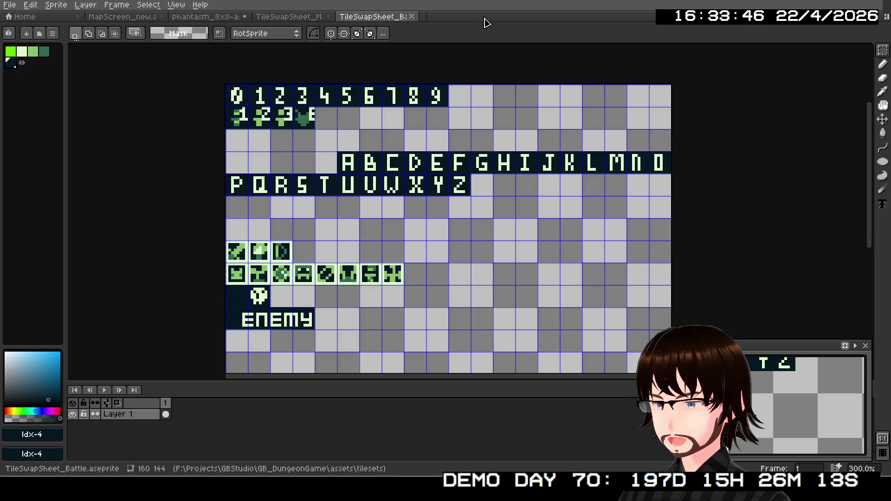
Step: Look over the dark map, battle and phantasm 8x8 font sheets, ending on the font sheet's File menu
left_click(306, 18)
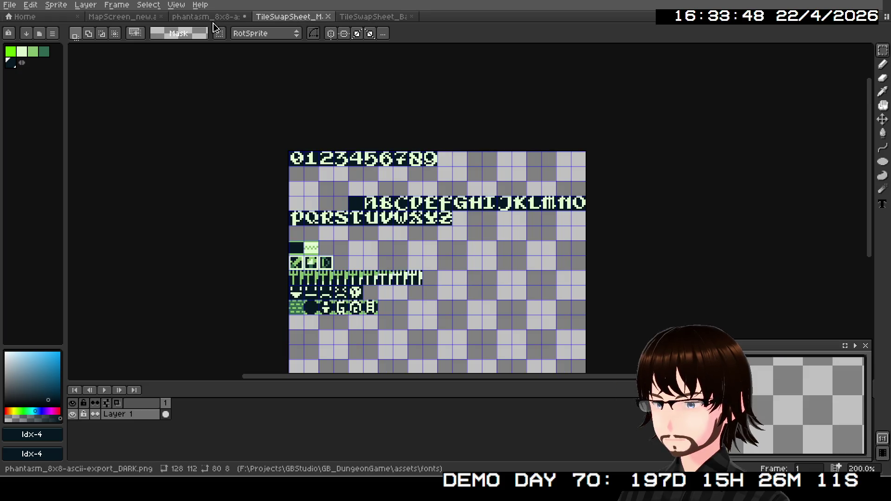
left_click(359, 19)
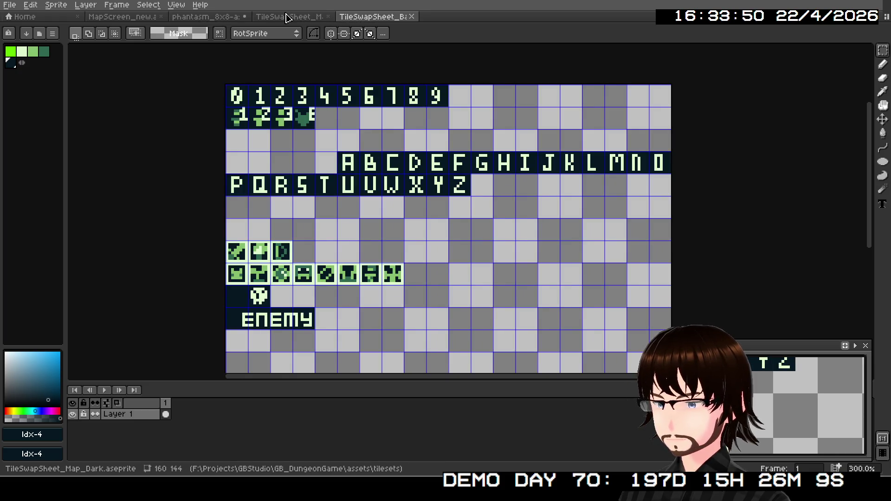
left_click(288, 17)
left_click(225, 16)
scroll(245, 61, "down", 2)
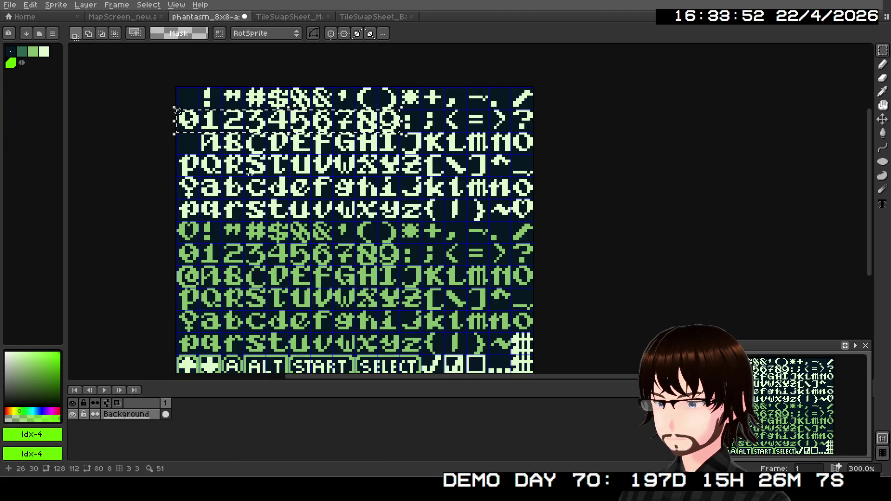
scroll(139, 171, "down", 1)
scroll(165, 183, "up", 1)
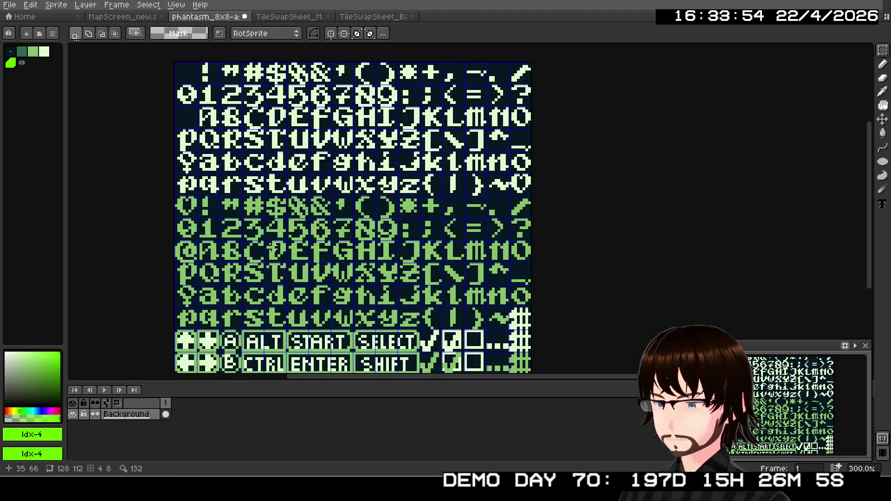
scroll(325, 139, "down", 3)
scroll(353, 125, "up", 3)
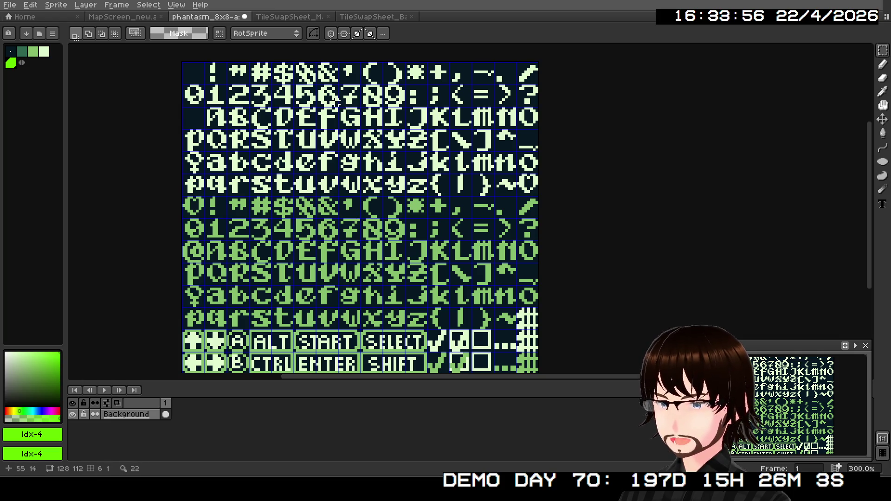
left_click(371, 17)
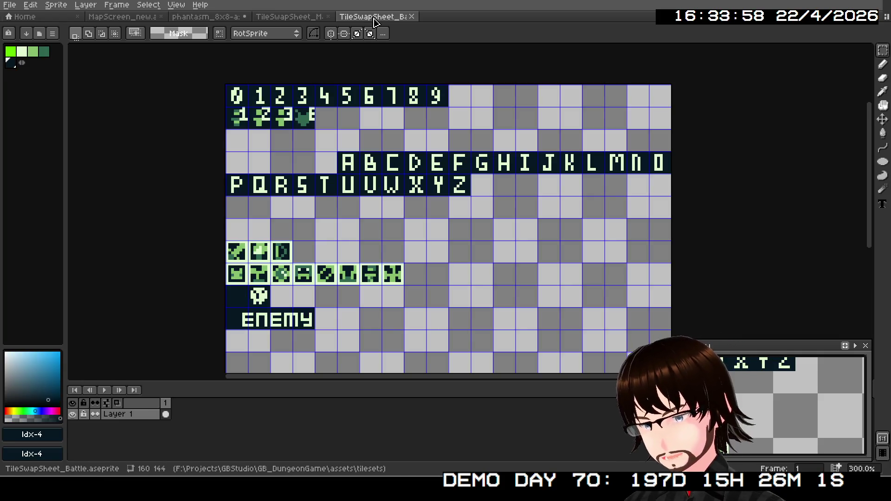
left_click(206, 16)
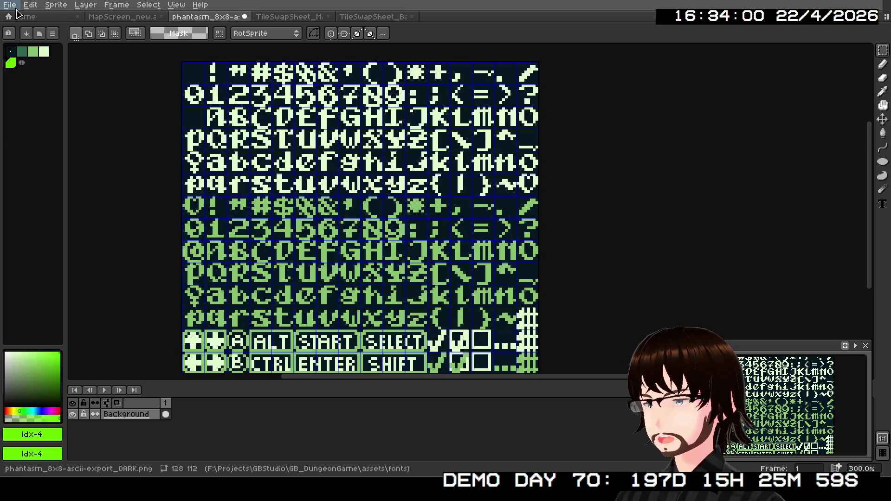
left_click(11, 6)
left_click(27, 28)
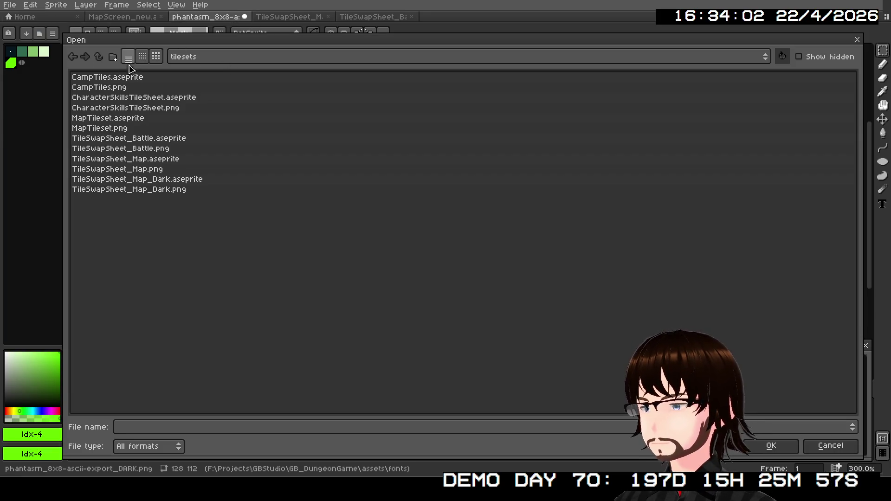
left_click(99, 57)
double_click(100, 116)
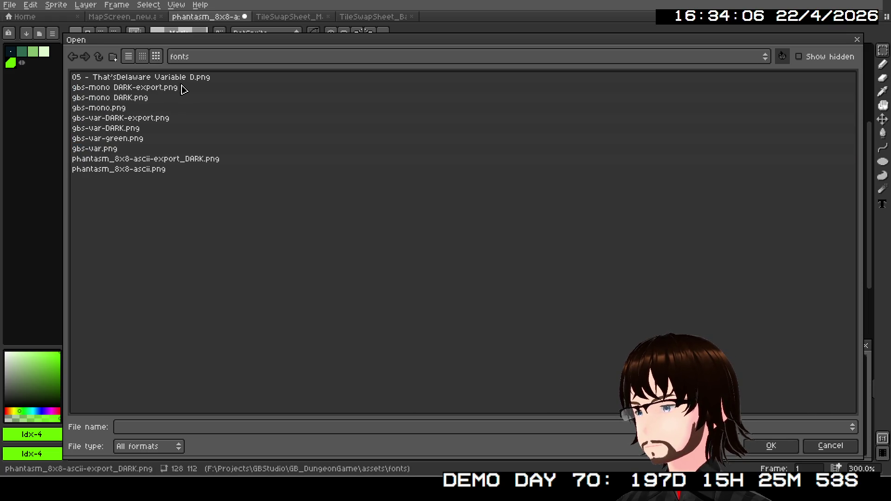
left_click(177, 79)
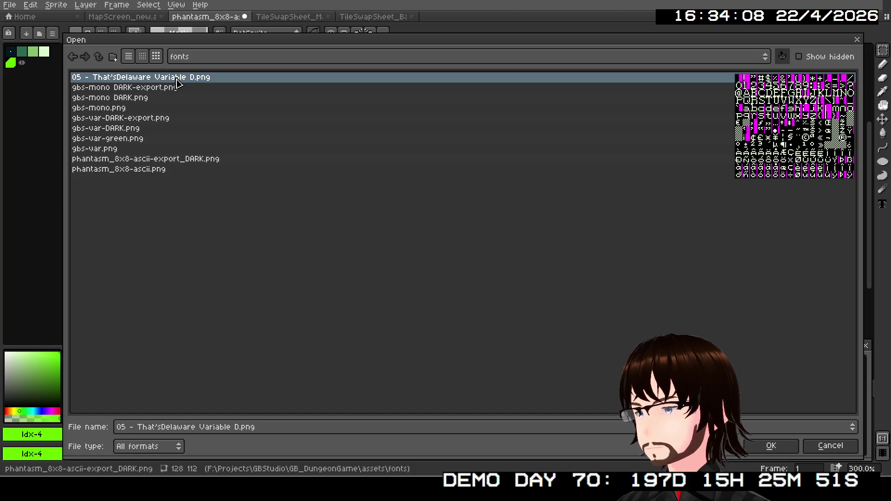
left_click(158, 90)
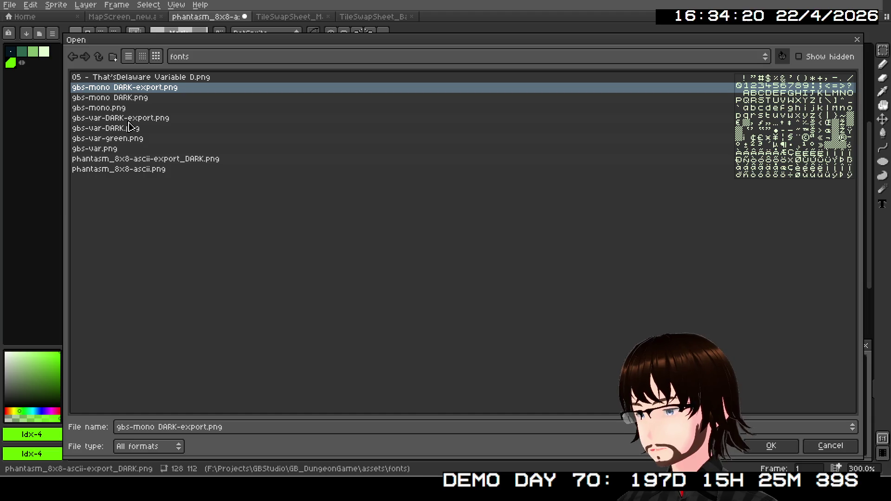
left_click(129, 123)
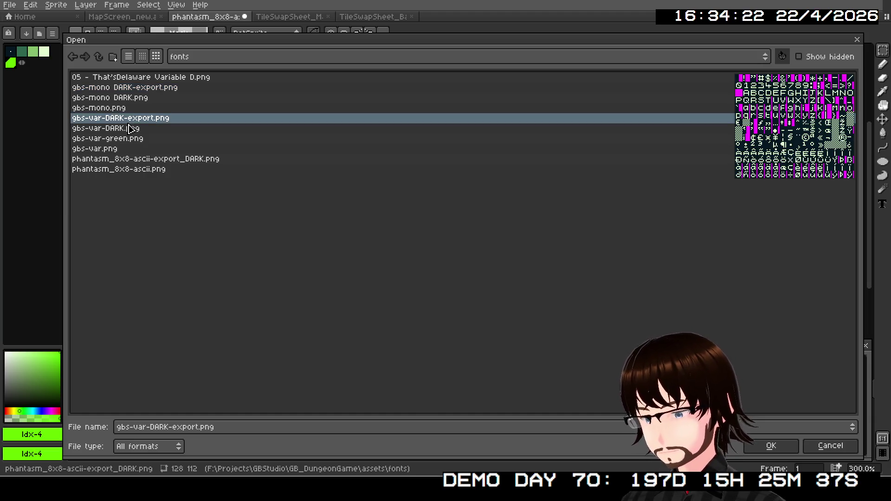
left_click(131, 128)
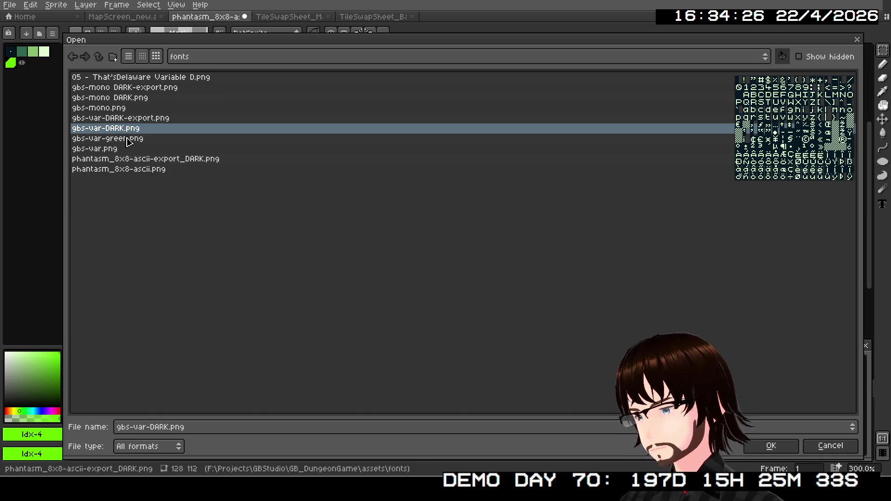
left_click(129, 140)
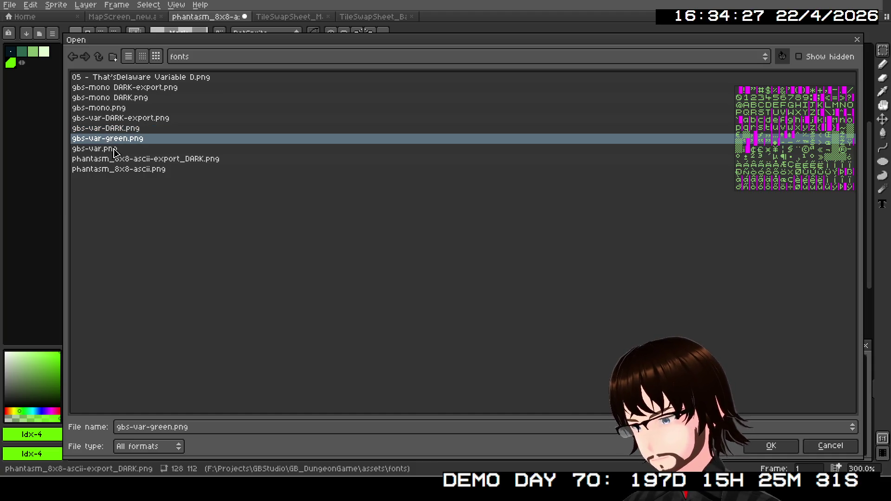
left_click(152, 160)
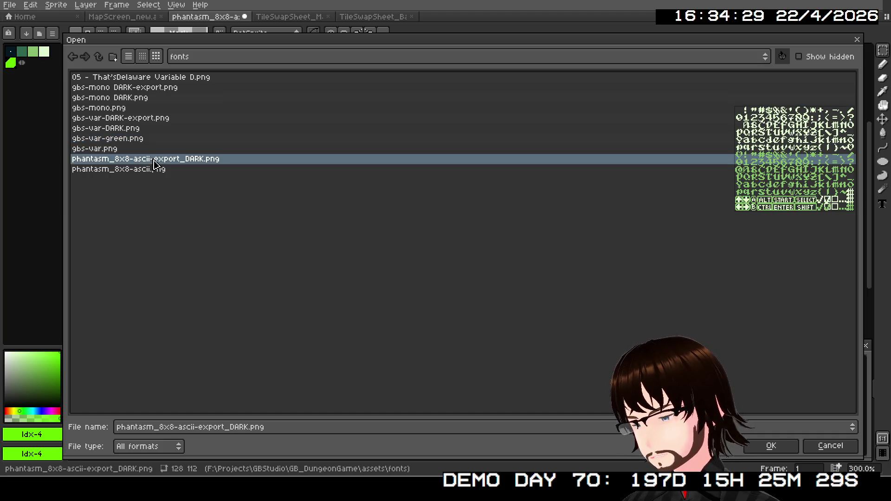
left_click(152, 170)
left_click(116, 151)
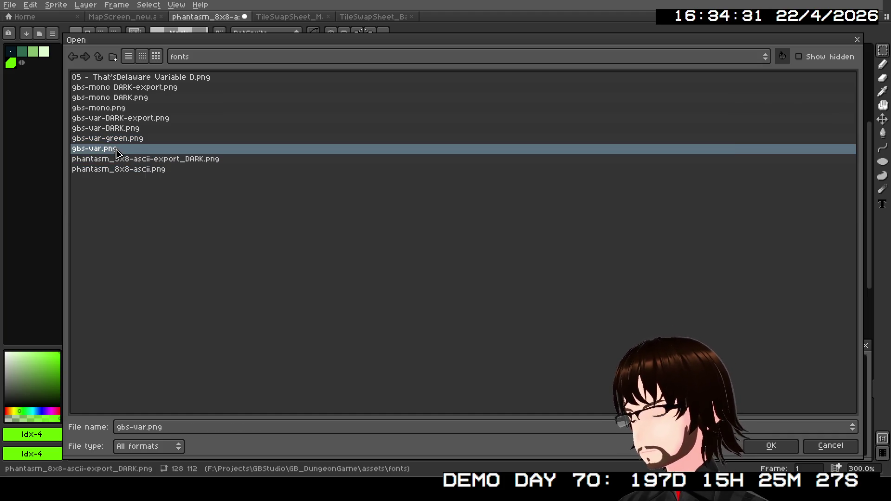
left_click(126, 142)
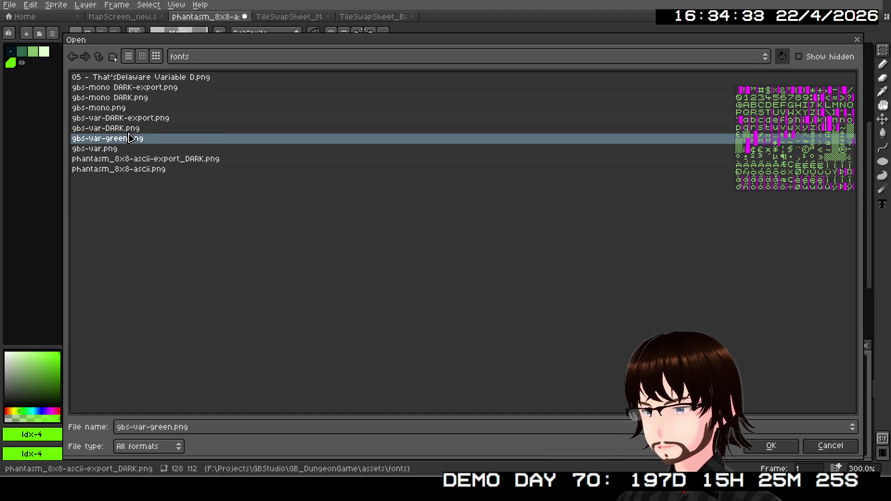
left_click(128, 130)
left_click(126, 120)
left_click(114, 110)
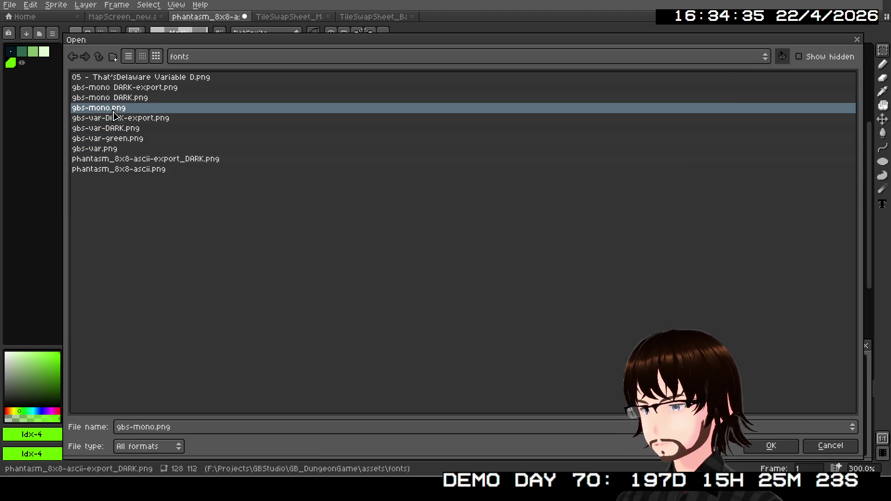
left_click(123, 98)
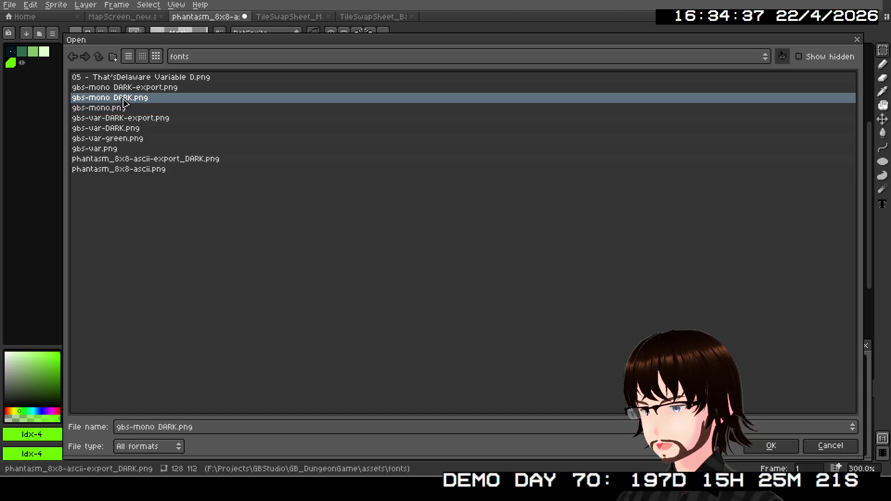
left_click(127, 90)
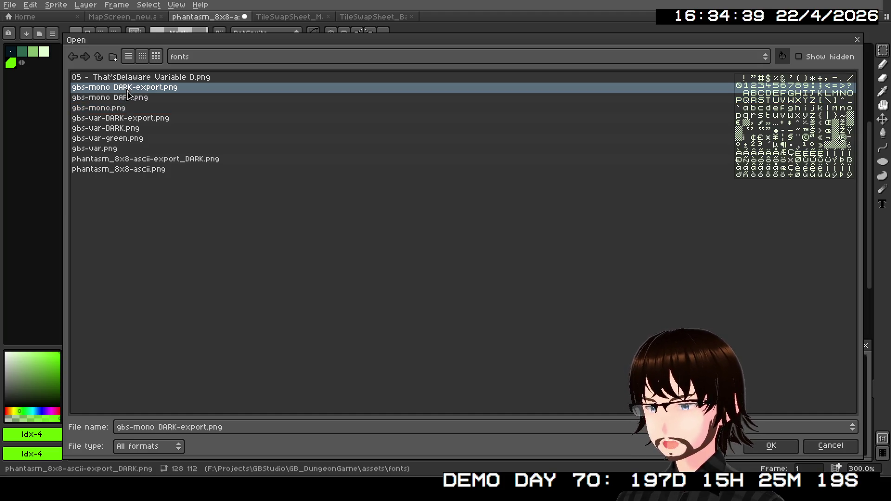
left_click(173, 80)
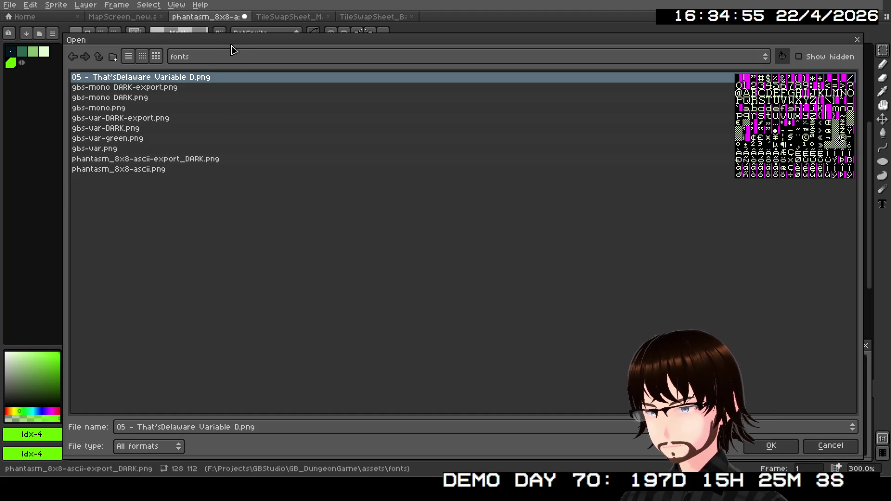
left_click(283, 297)
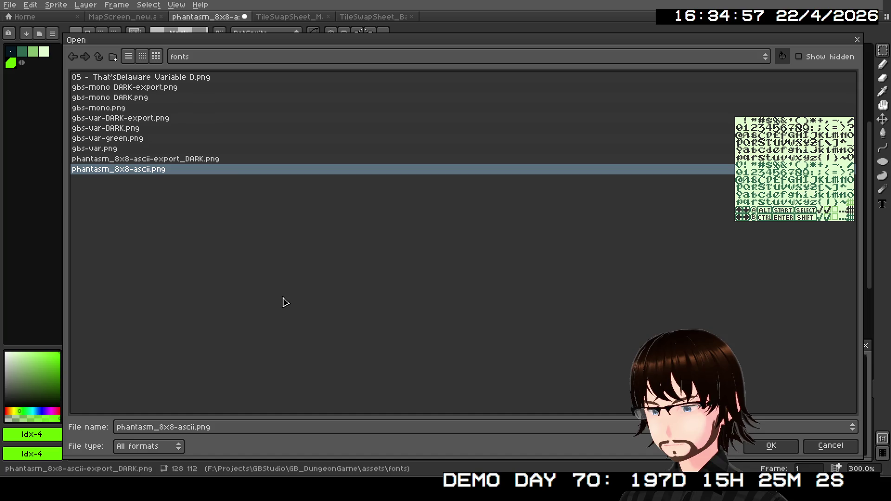
left_click(199, 81)
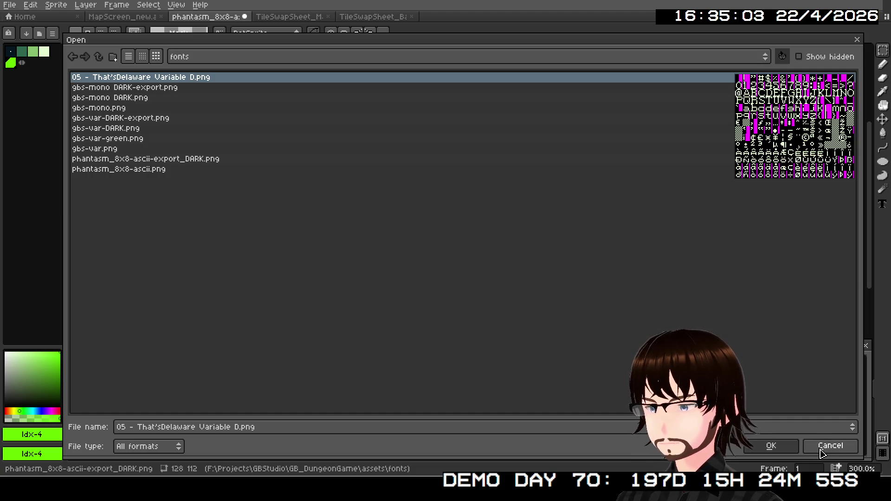
left_click(822, 453)
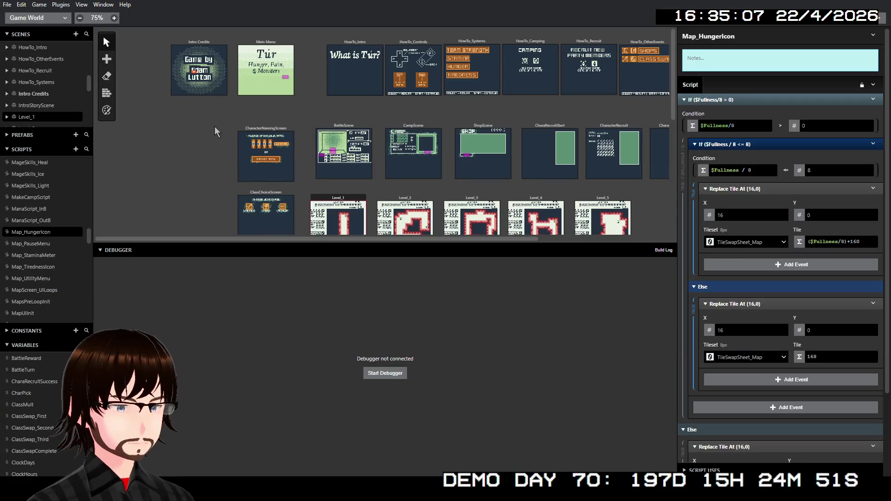
Step: Check BattleScene's OBP1 and BGP palettes, then switch to the project Settings page
left_click(344, 140)
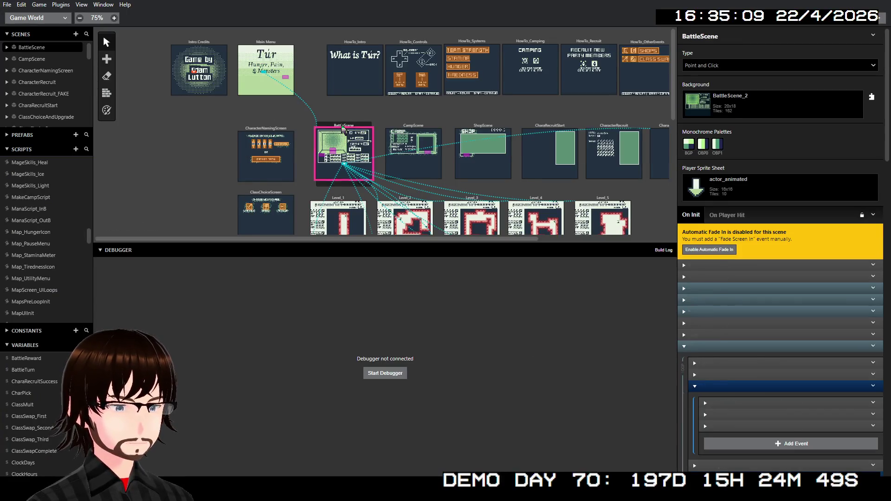
left_click(720, 151)
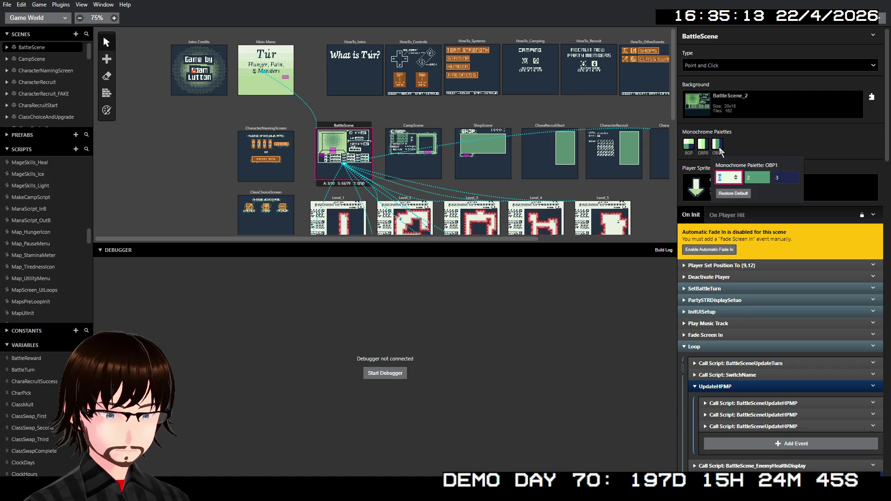
left_click(742, 144)
left_click(691, 146)
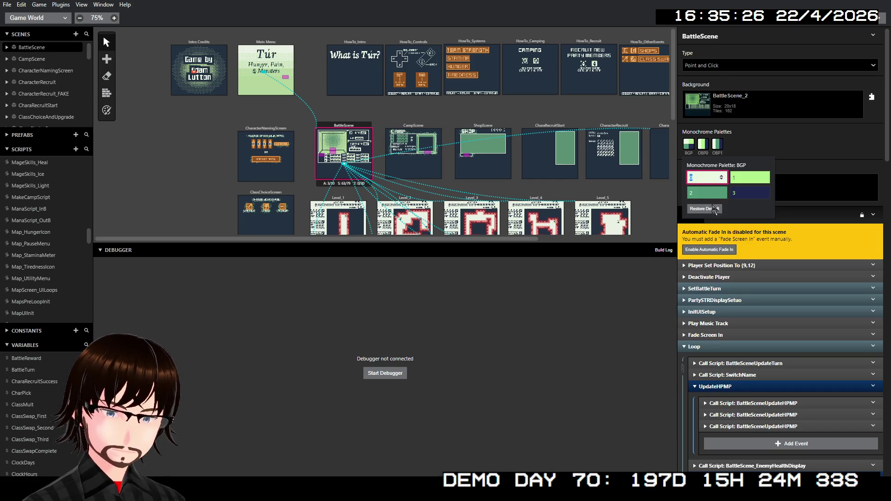
left_click(790, 138)
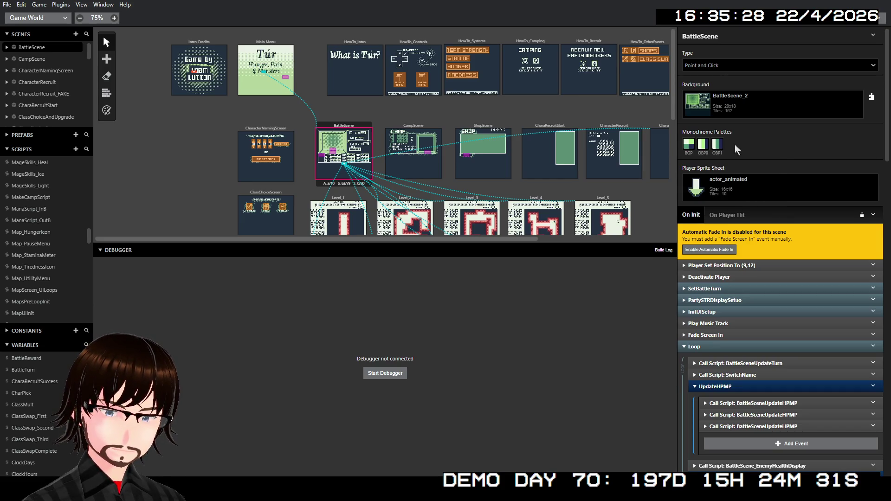
left_click(40, 18)
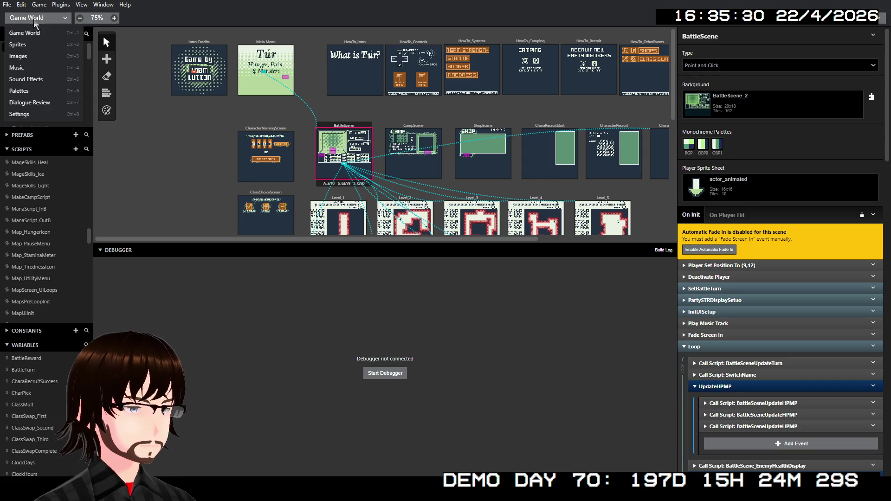
left_click(28, 113)
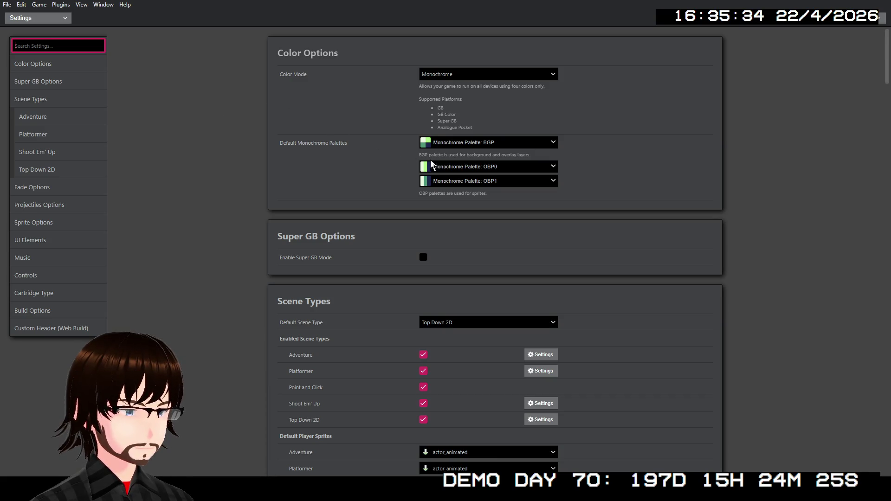
Step: Inspect the default BGP and OBP1 monochrome palettes unchanged, then return to Game World
left_click(498, 144)
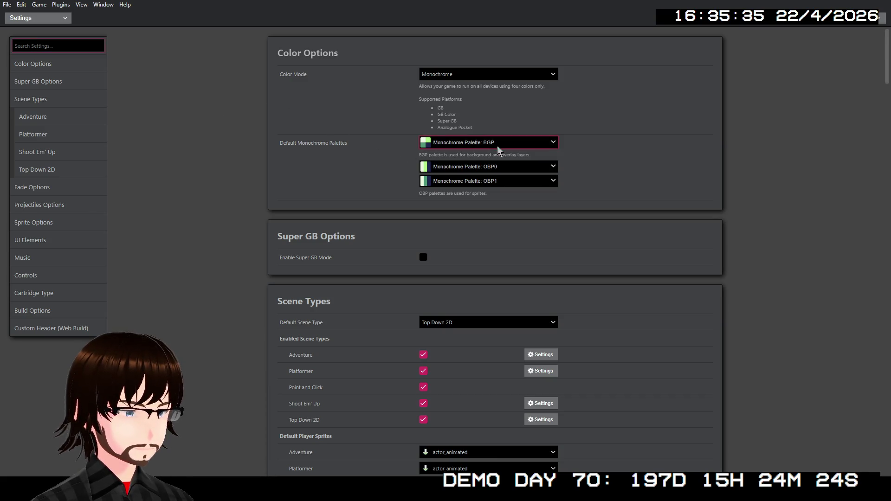
left_click(622, 152)
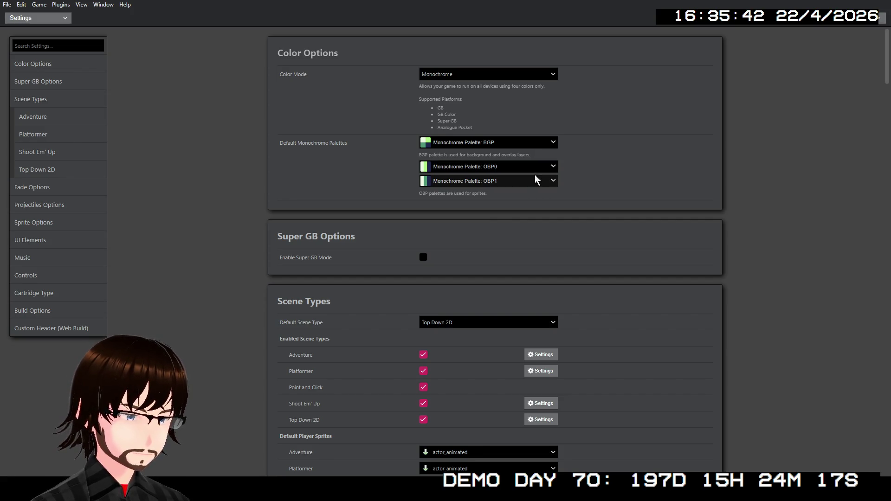
left_click(533, 188)
left_click(538, 181)
left_click(546, 143)
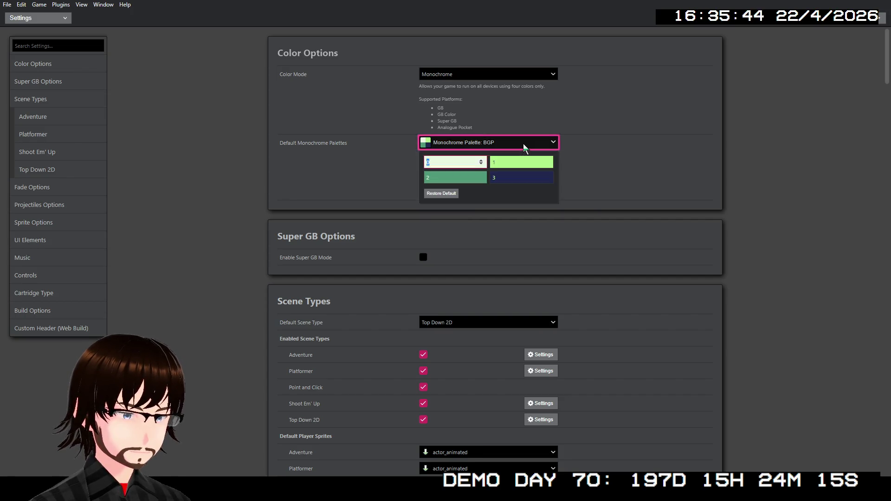
left_click(545, 144)
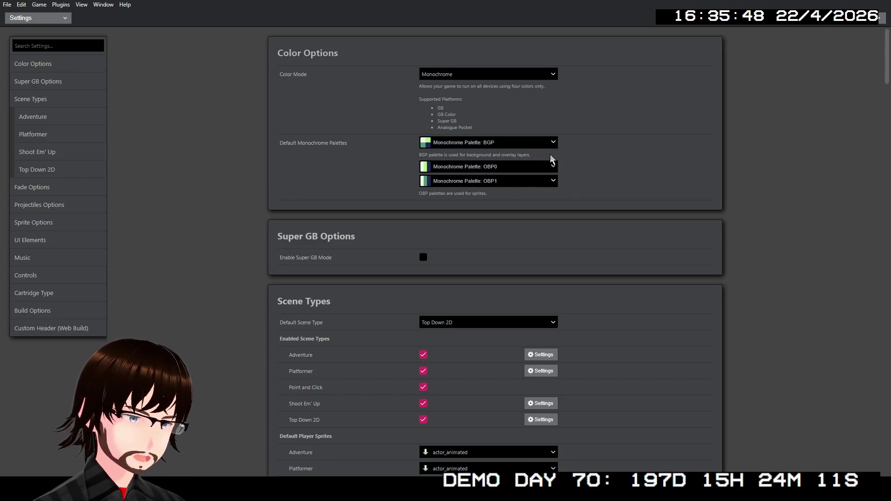
left_click(14, 18)
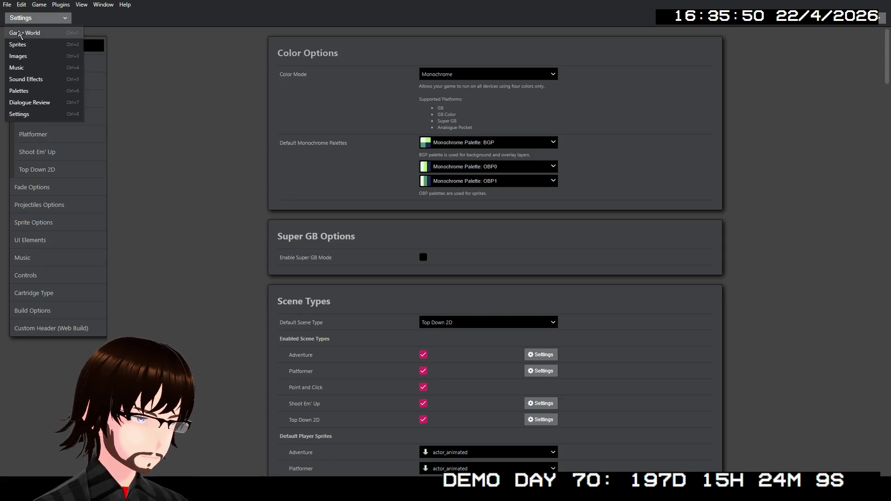
left_click(26, 36)
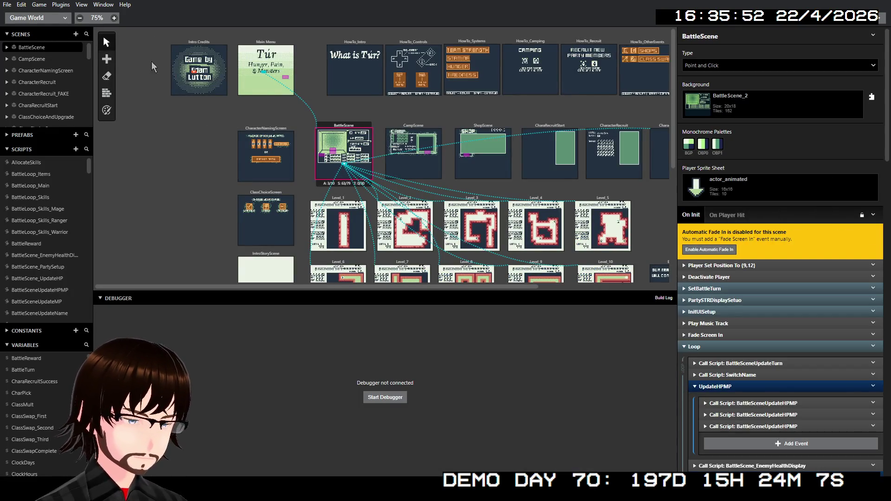
Step: Select the Level_1 scene and scroll to its On Init loop checking player position (12,5)
scroll(436, 135, "down", 2)
scroll(448, 149, "up", 2)
scroll(431, 151, "down", 4)
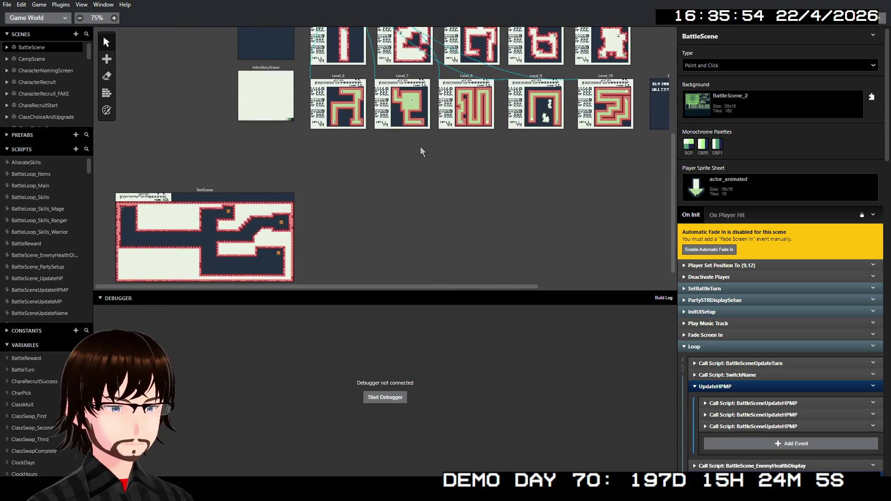
scroll(420, 149, "up", 3)
scroll(405, 149, "up", 2)
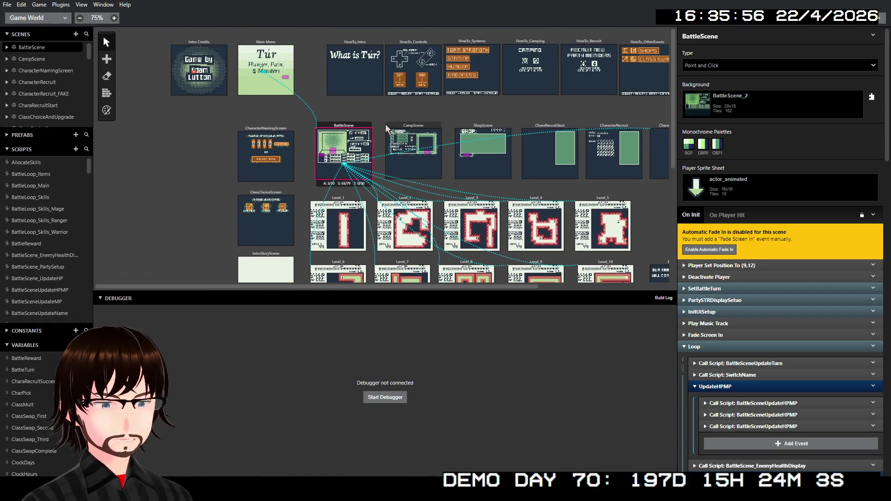
scroll(400, 138, "right", 4)
scroll(393, 135, "left", 3)
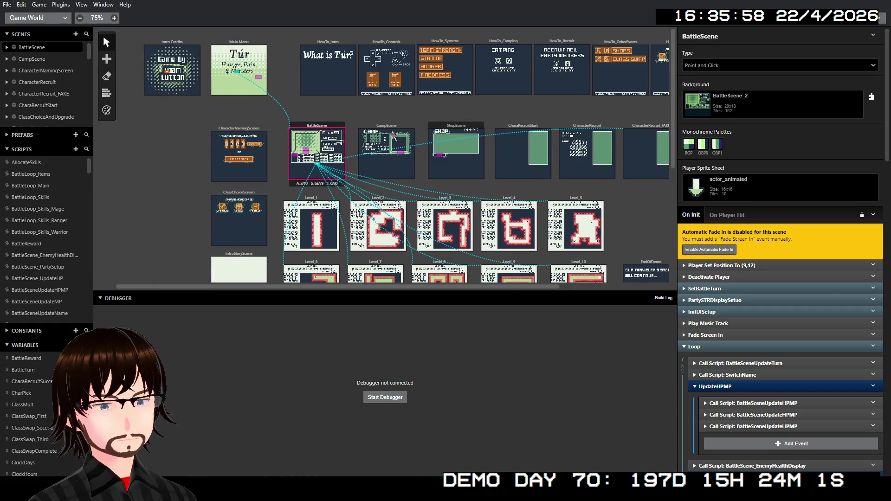
scroll(394, 130, "down", 2)
scroll(397, 126, "right", 3)
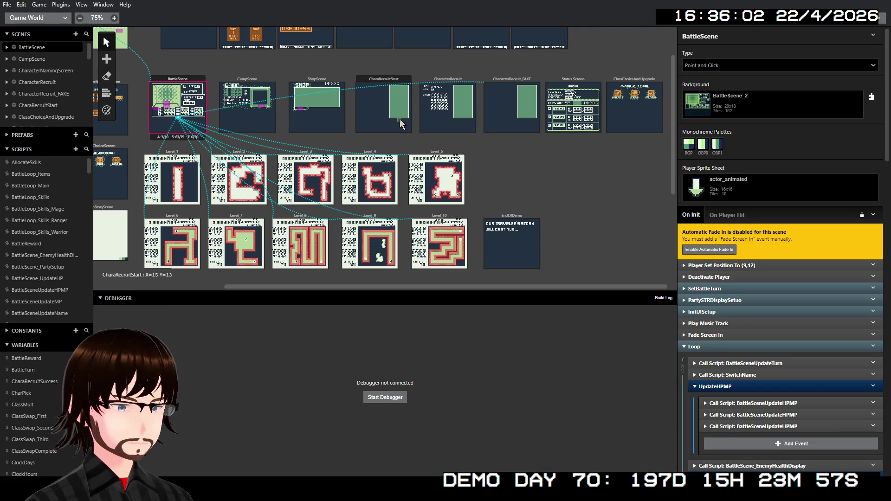
scroll(389, 117, "left", 5)
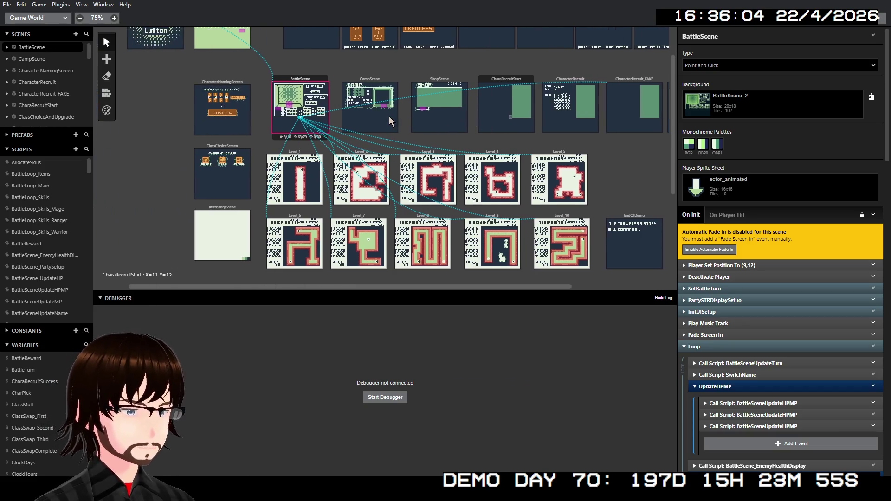
left_click(318, 152)
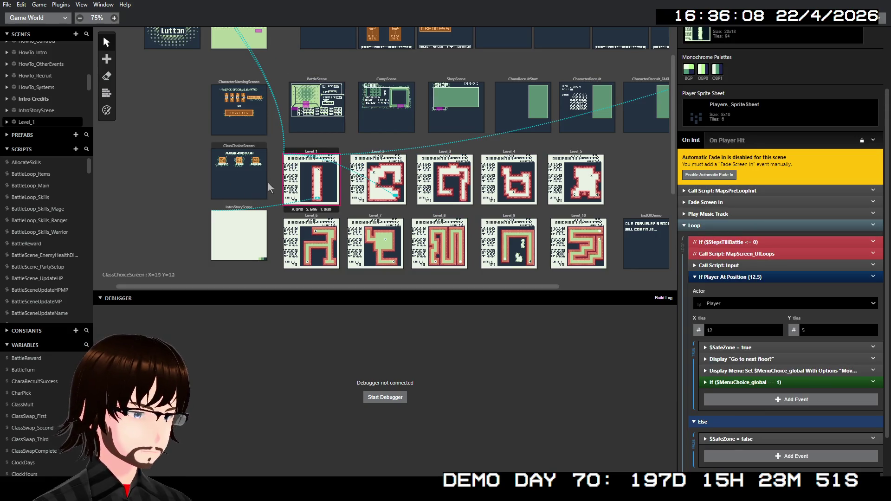
scroll(50, 230, "down", 4)
scroll(56, 244, "down", 10)
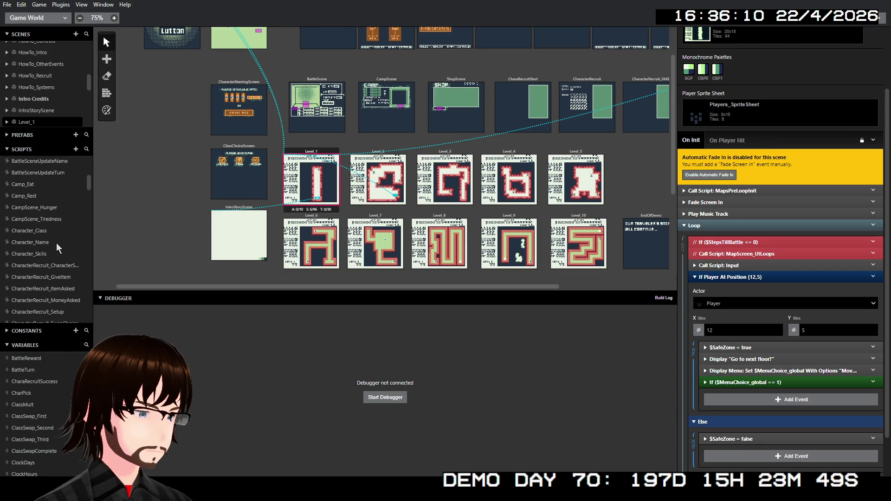
scroll(57, 243, "down", 2)
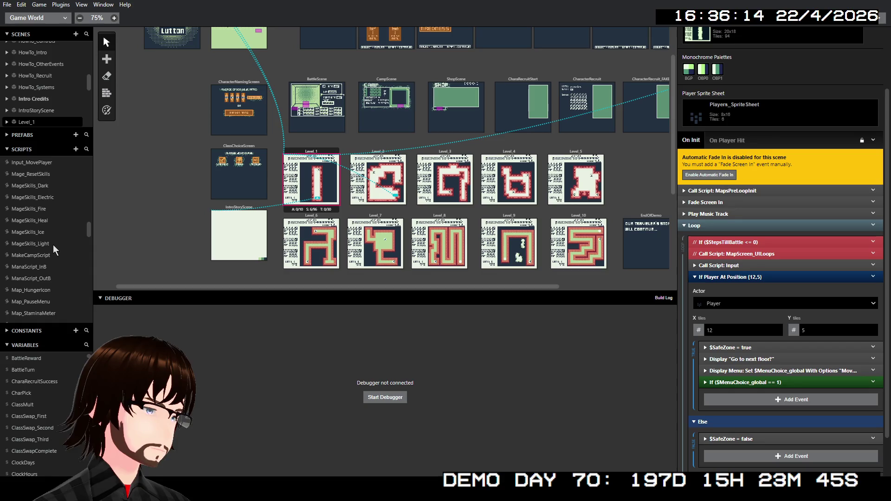
scroll(53, 244, "down", 2)
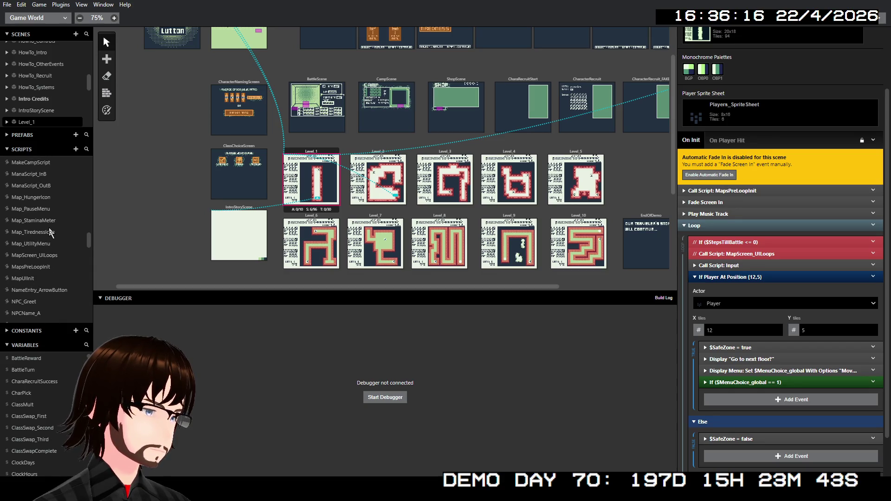
Step: In Map_HungerIcon, set all three Replace Tile At (16,0) tilesets to TileSwapSheet_Map_Dark
left_click(42, 199)
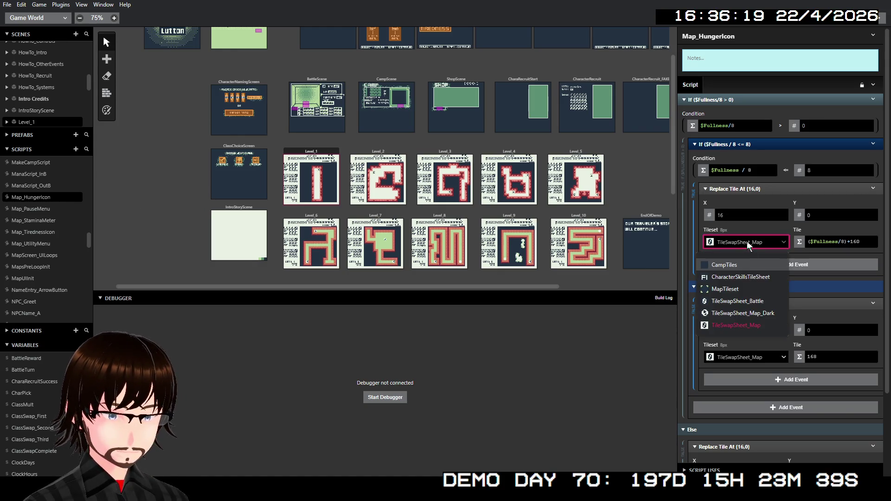
left_click(759, 314)
left_click(746, 357)
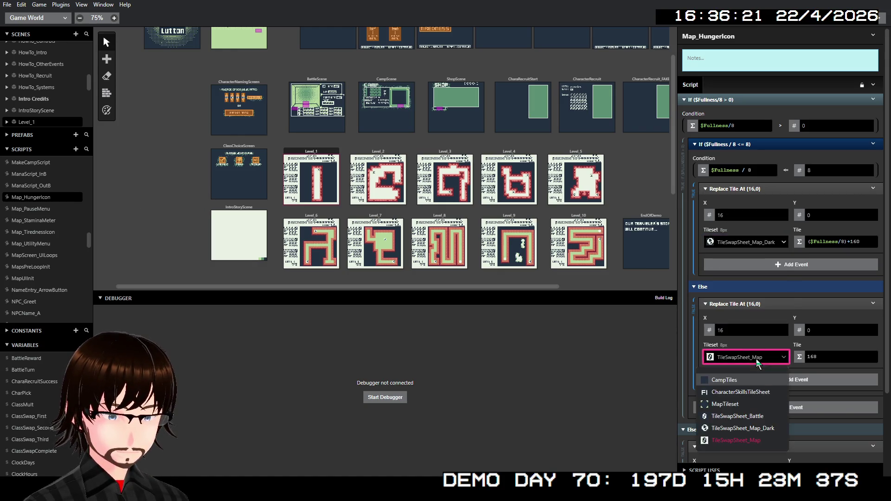
left_click(734, 428)
scroll(774, 325, "down", 1)
scroll(775, 325, "down", 1)
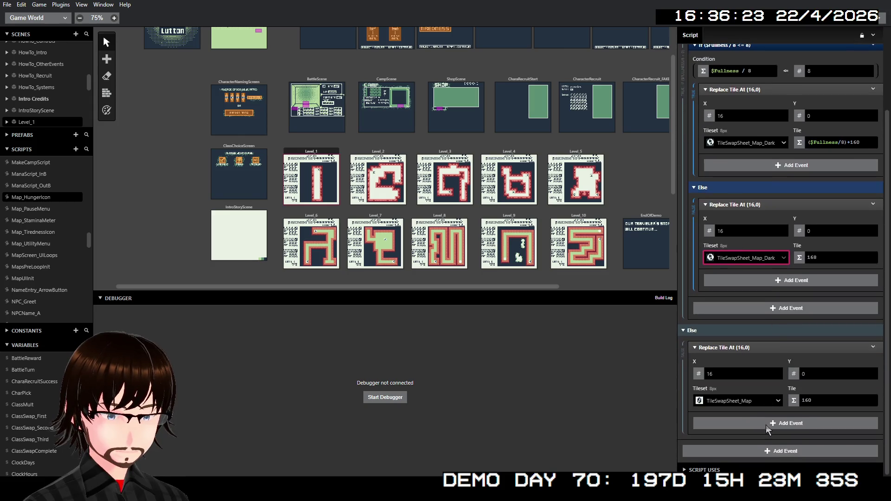
left_click(761, 402)
left_click(743, 450)
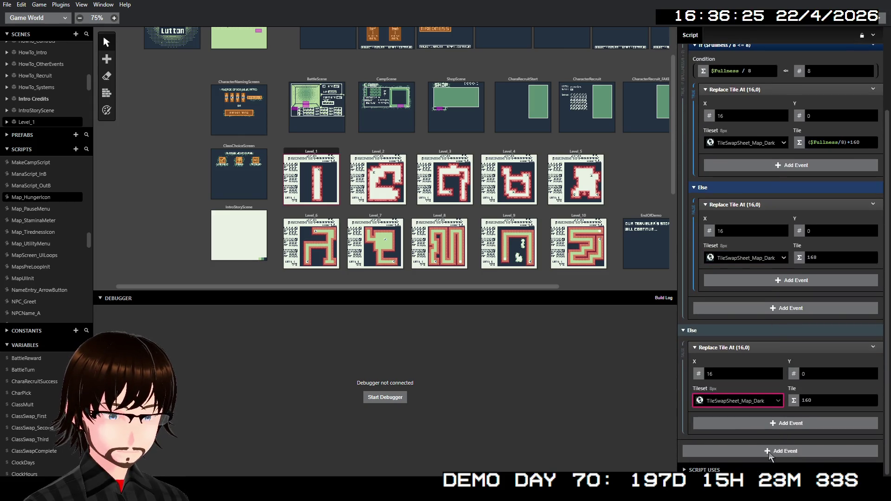
scroll(763, 339, "up", 2)
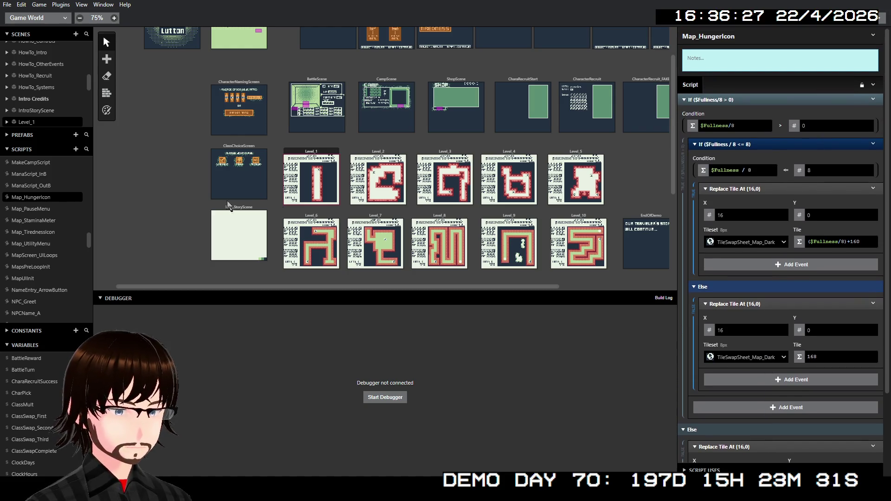
Step: Set both Map_StaminaMeter Replace Tile tilesets to TileSwapSheet_Map_Dark and launch the debugger build
left_click(54, 221)
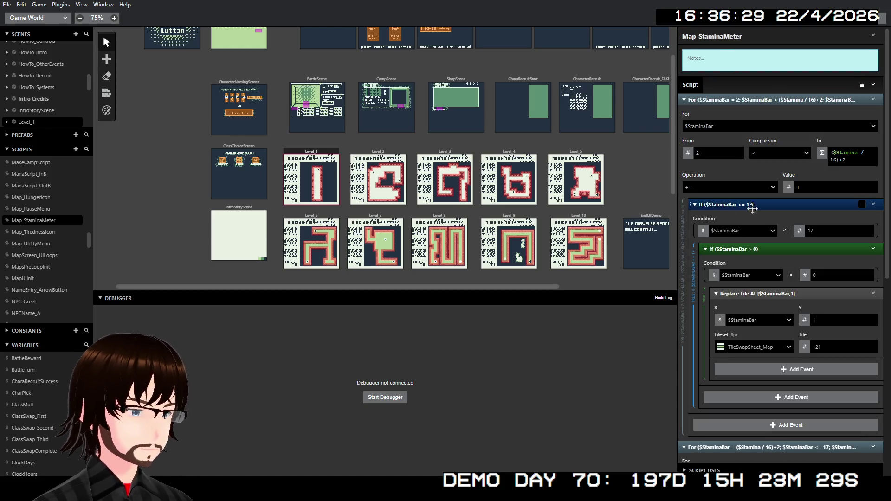
left_click(755, 347)
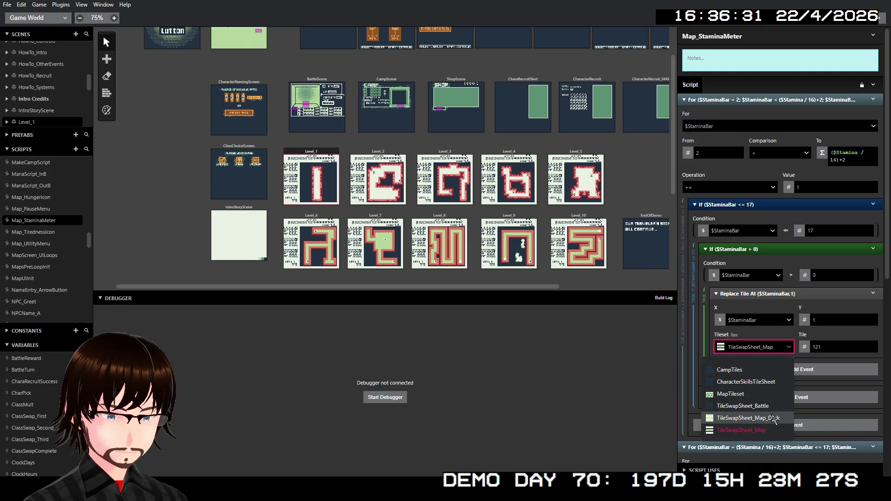
left_click(775, 395)
scroll(776, 396, "down", 7)
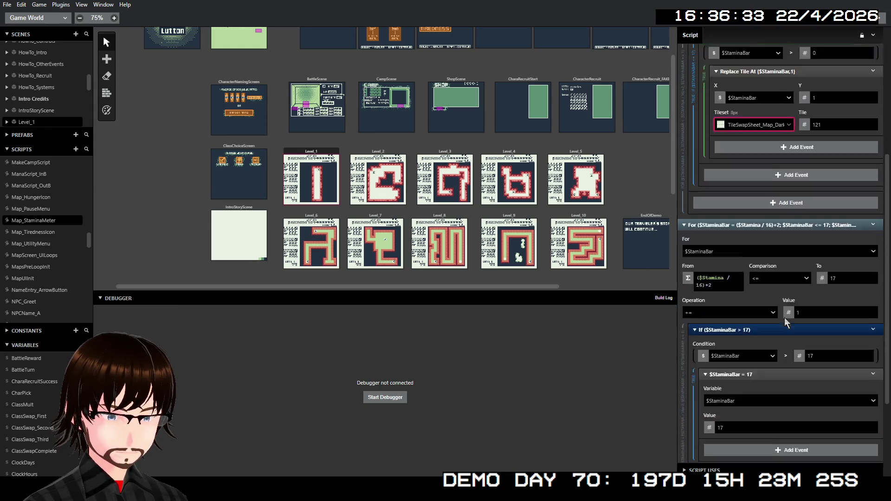
left_click(748, 402)
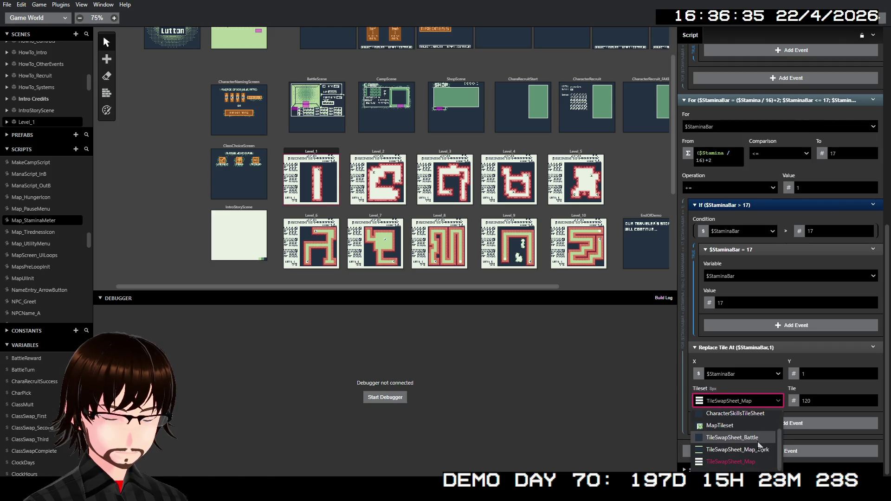
left_click(738, 450)
scroll(806, 286, "up", 8)
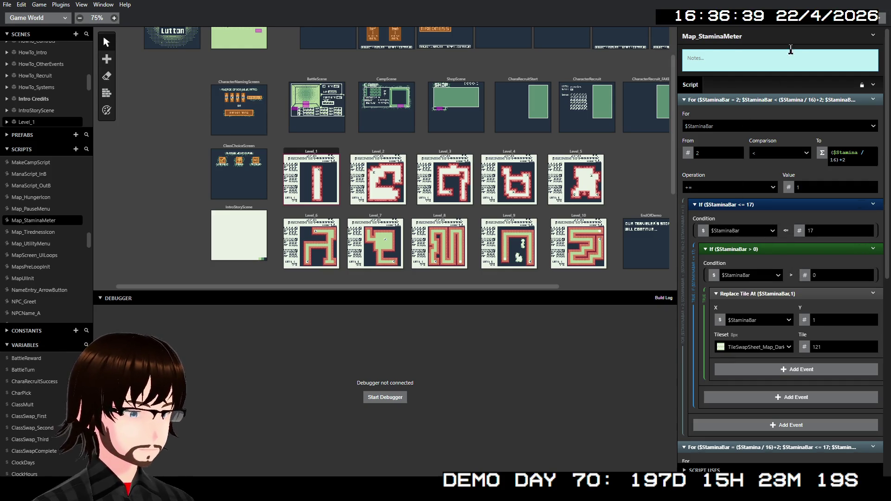
left_click(884, 21)
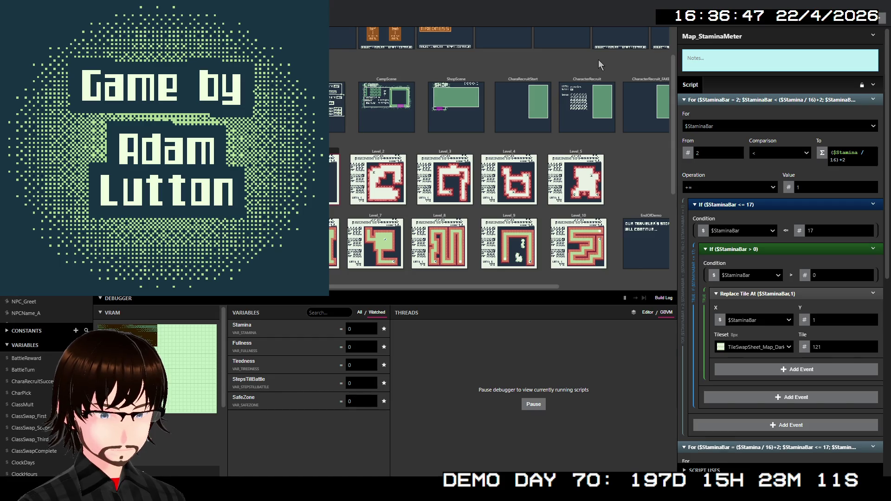
Step: Start a new game, confirm the character name, and advance through the warrior skill and intro text
key("Return")
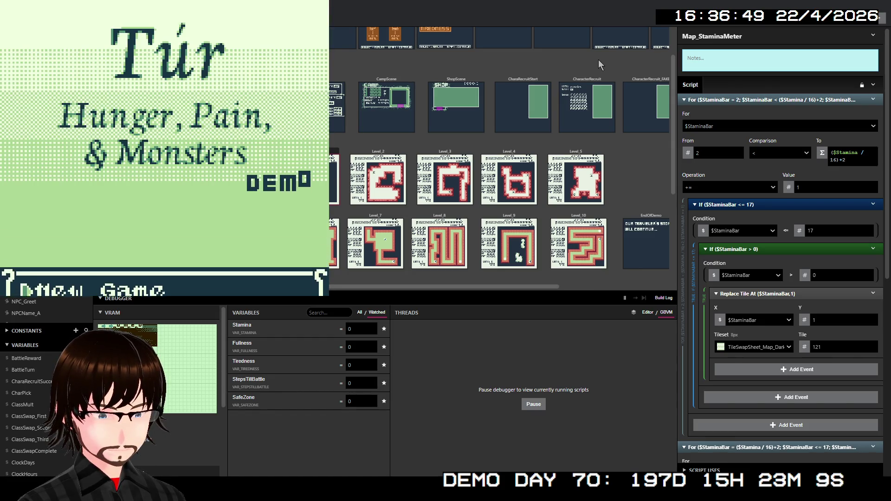
key("Right")
key("Right")
key("Right")
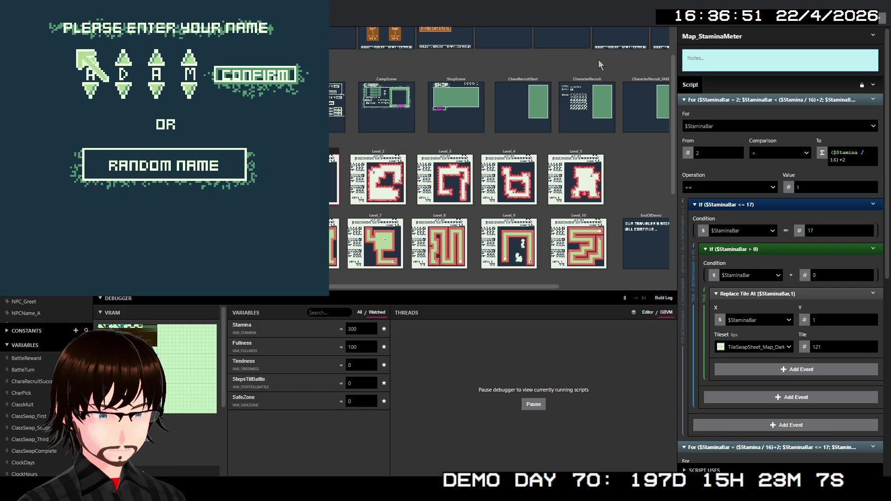
key("z")
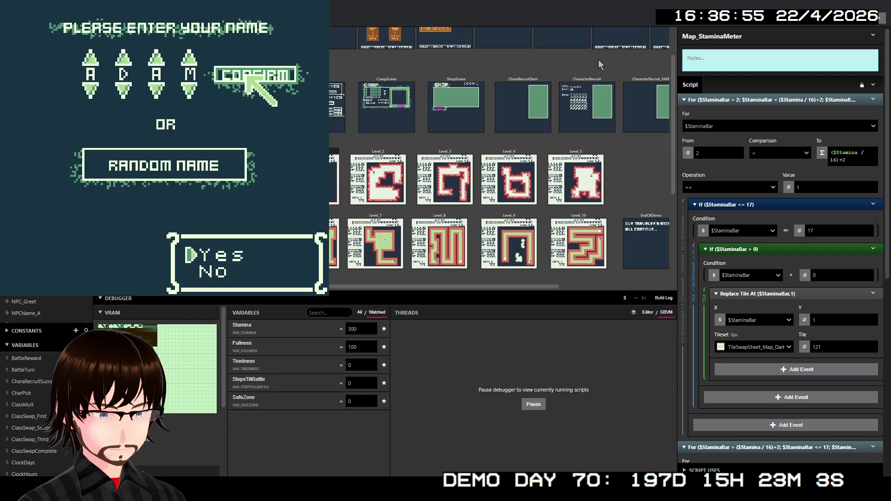
key("z")
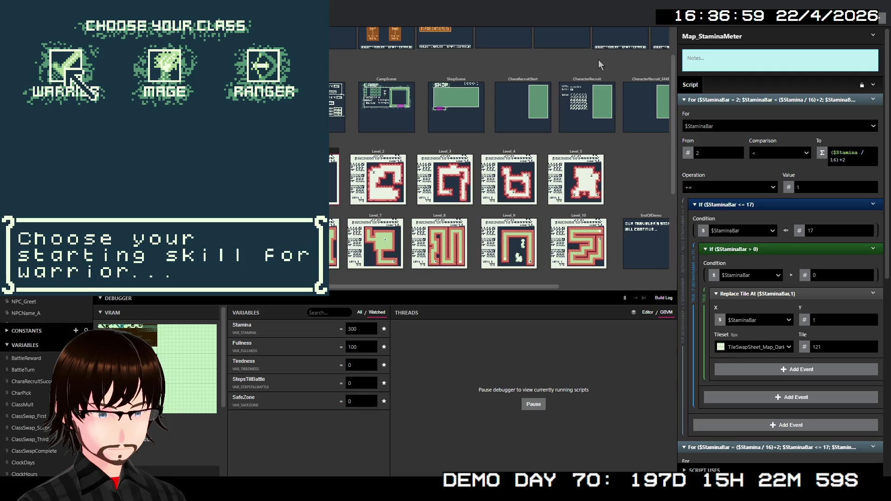
key("z")
key("z")
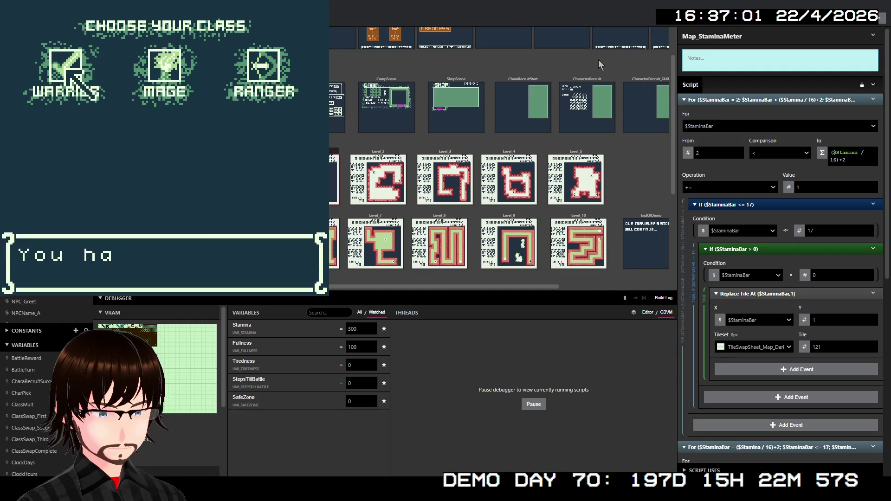
key("z")
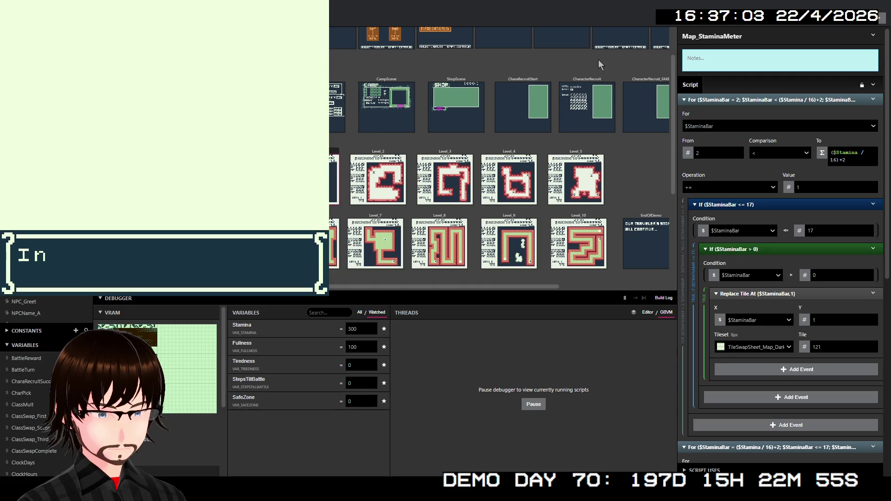
key("z")
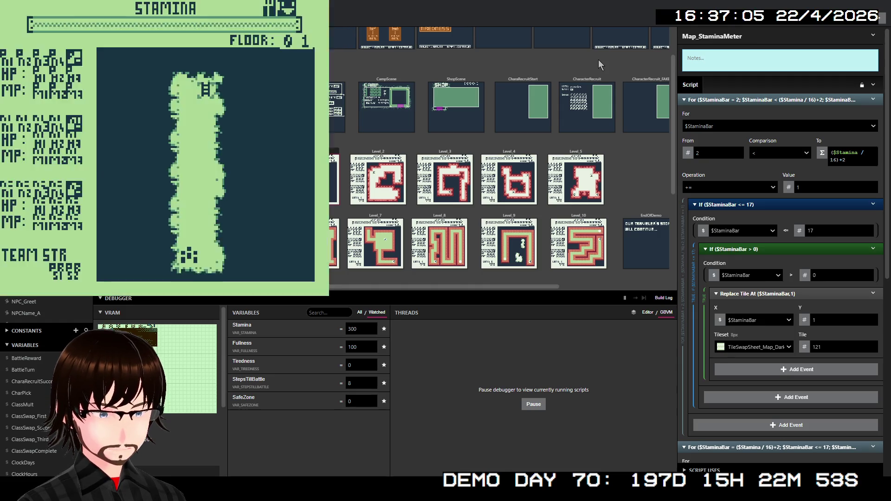
Step: Walk around dungeon floor 01 as Stamina drains from 300 to 289
key("Up")
key("Up")
key("Up")
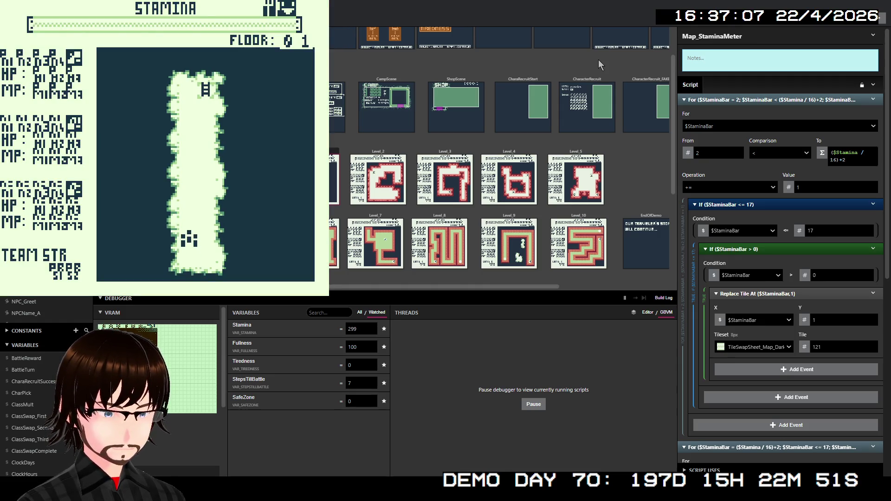
key("Up")
key("Up")
key("Up")
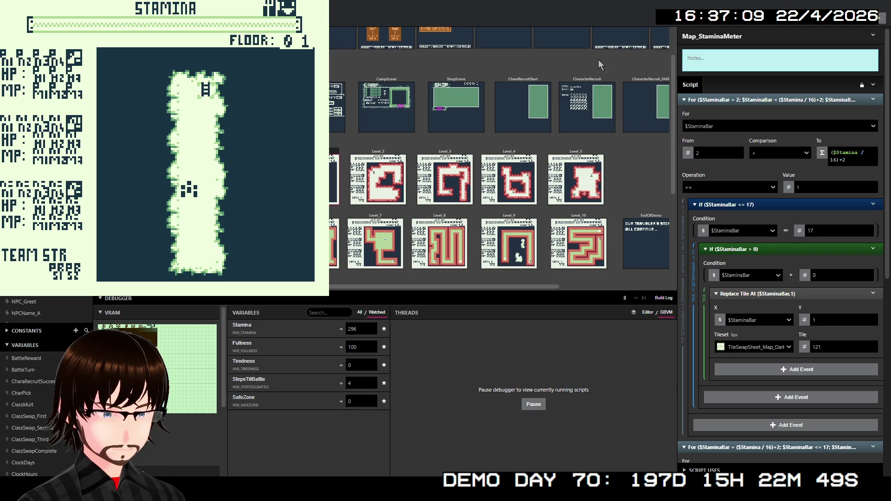
key("Down")
key("Down")
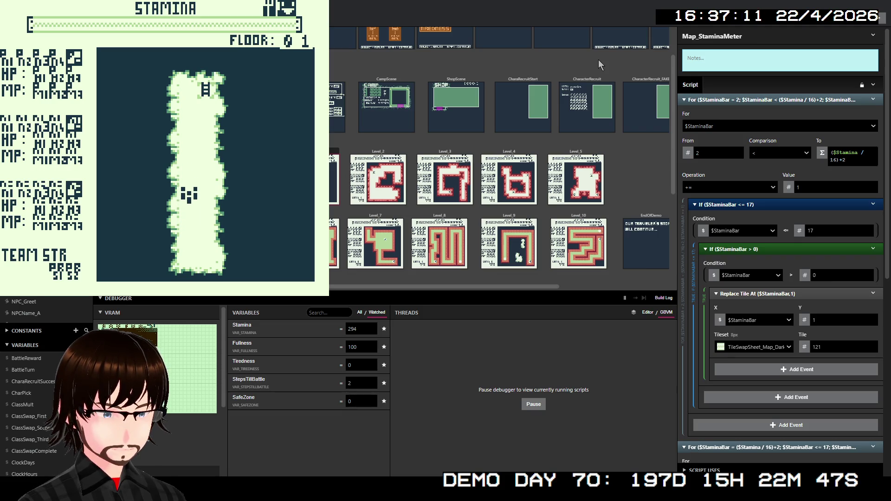
key("Up")
key("Up")
key("Up")
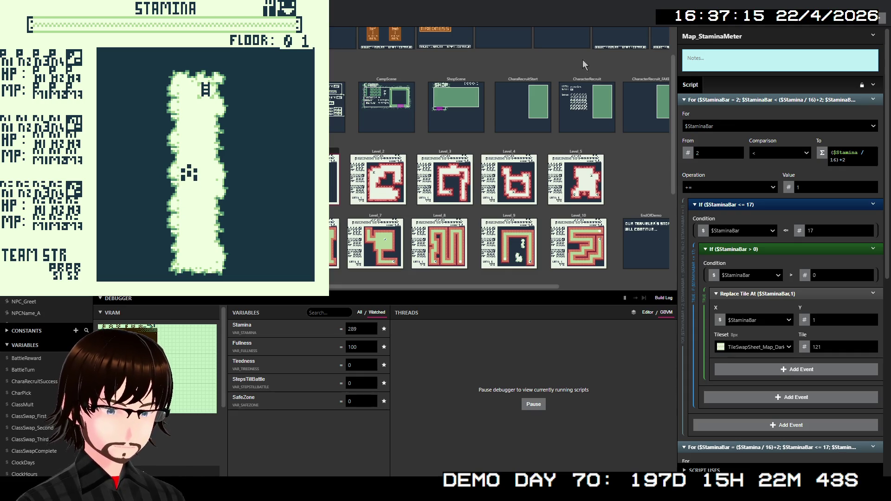
Step: Set the Stamina variable to 200 in the Debugger Variables list
left_click(355, 329)
type("200")
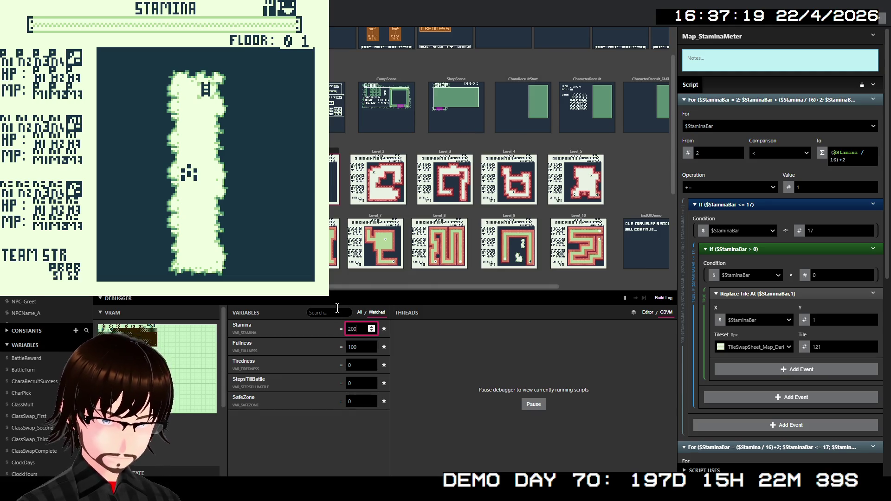
key("Return")
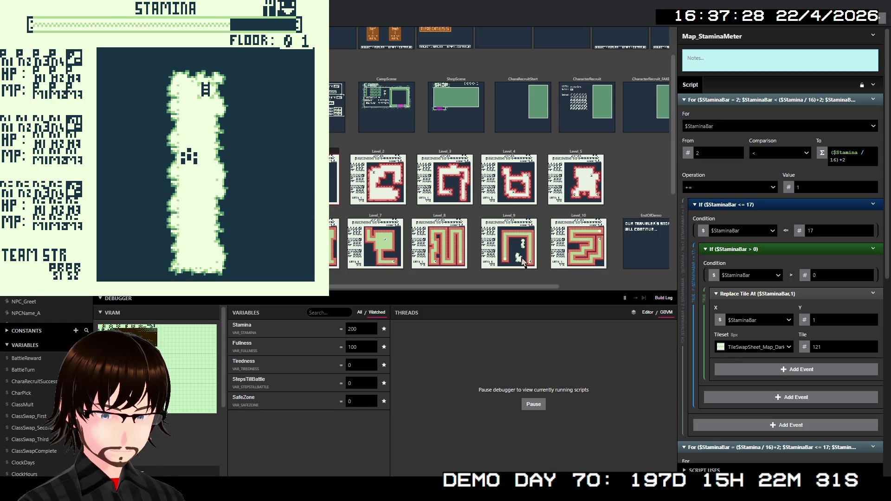
Step: Walk the character around the dungeon until stamina drops to 174, then close the game test
key("Down")
key("Down")
key("Down")
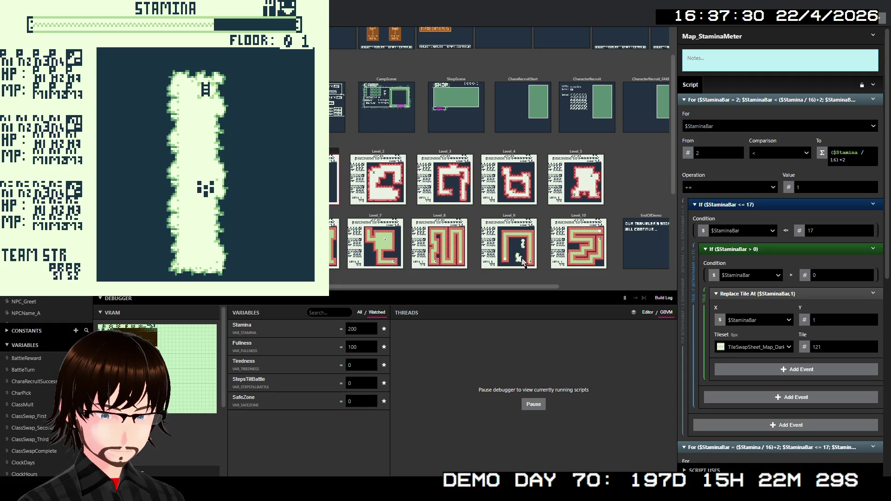
key("Left")
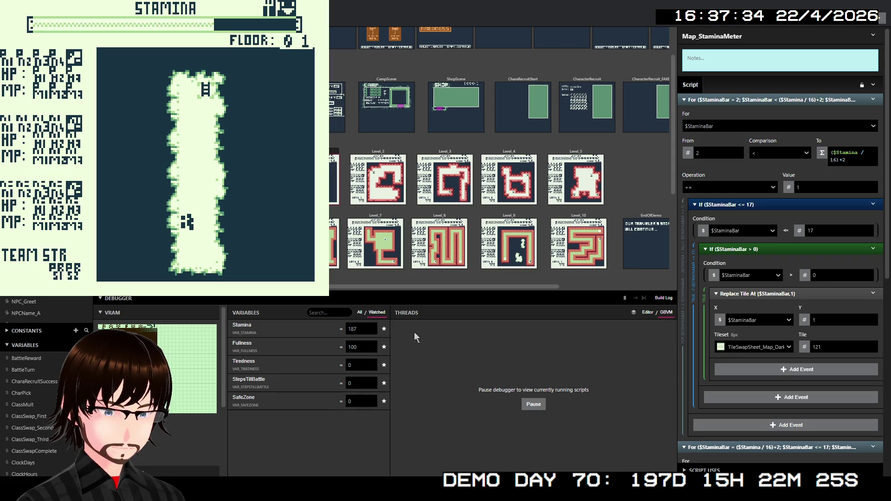
key("Up")
key("Up")
key("Up")
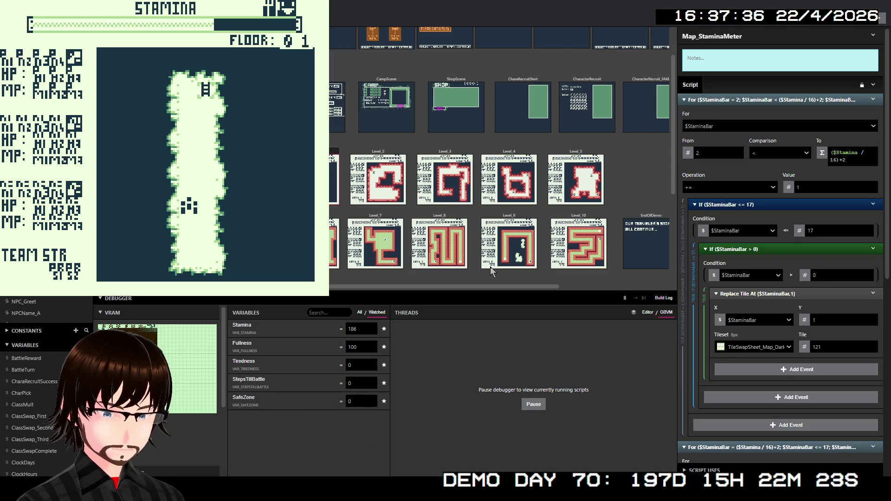
key("Up")
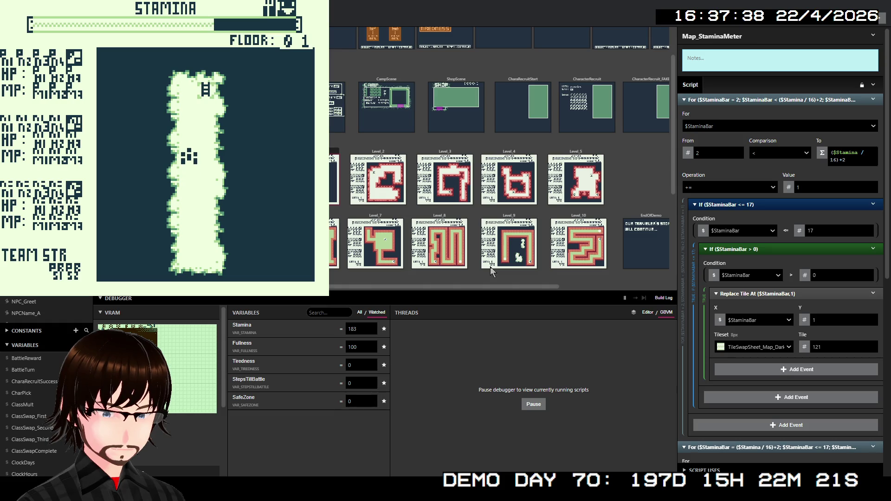
key("Right")
key("Down")
key("Down")
key("Down")
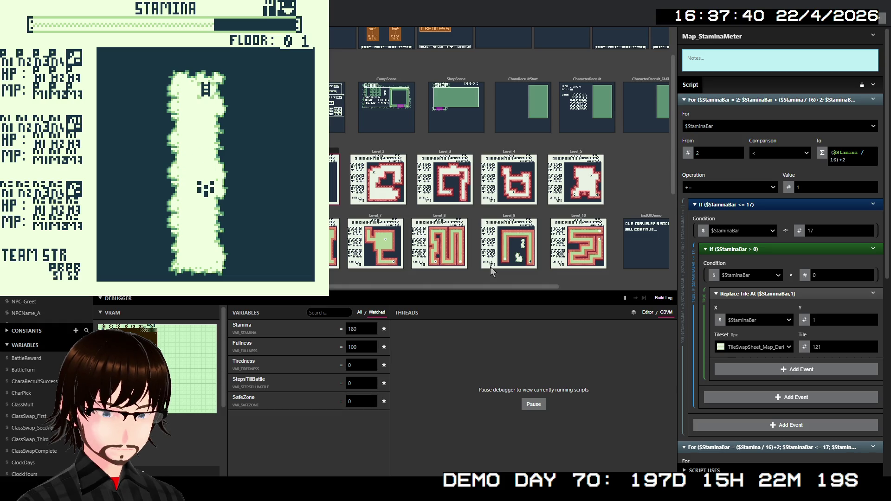
key("Left")
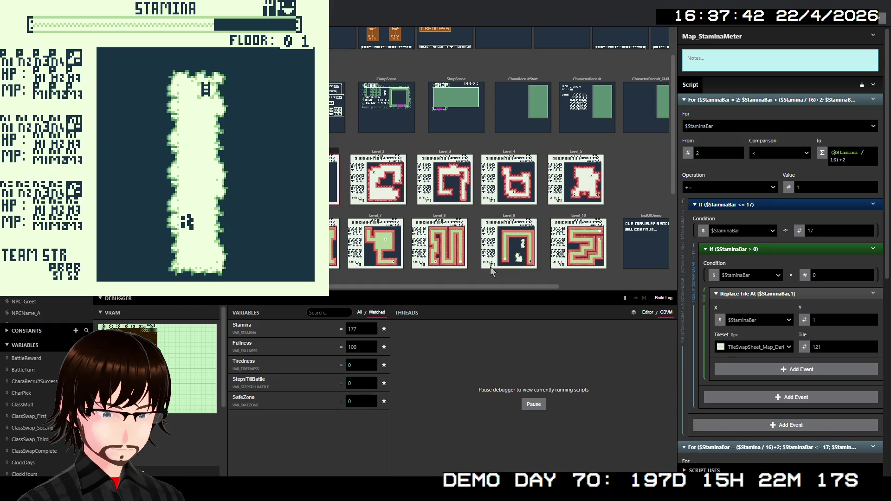
key("Up")
key("Up")
key("Up")
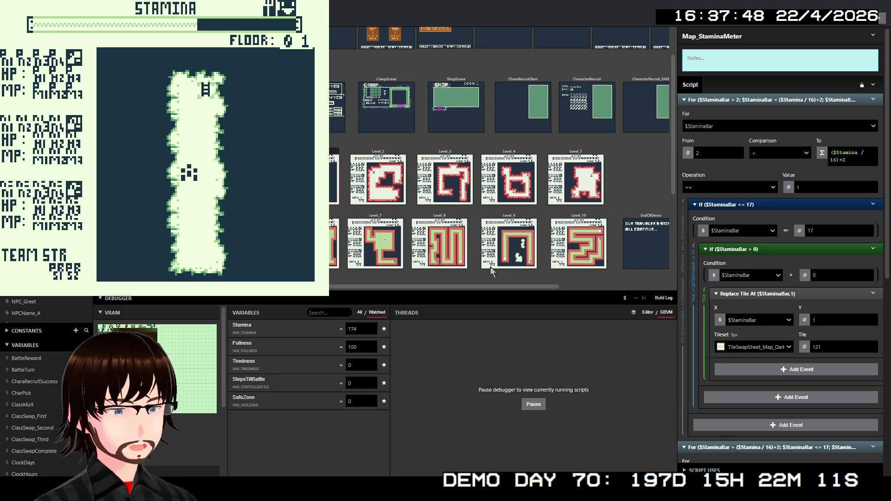
key("alt+F4")
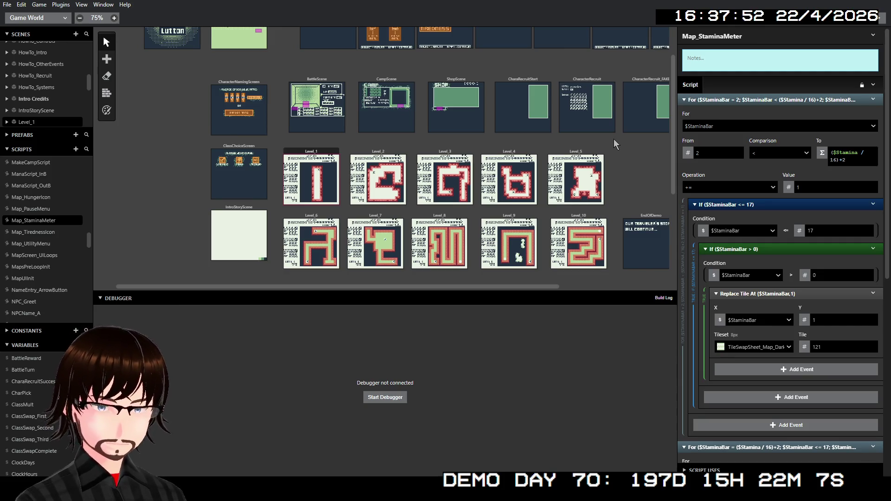
scroll(432, 235, "down", 3)
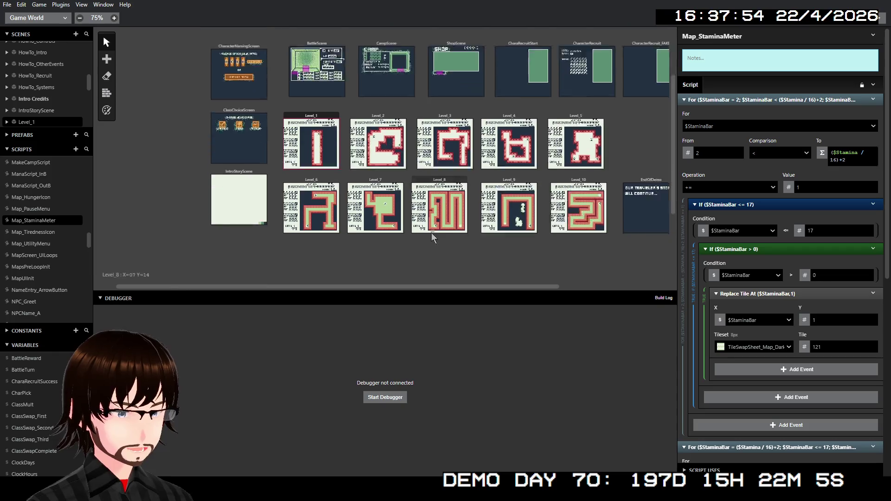
scroll(418, 229, "up", 4)
scroll(410, 213, "down", 1)
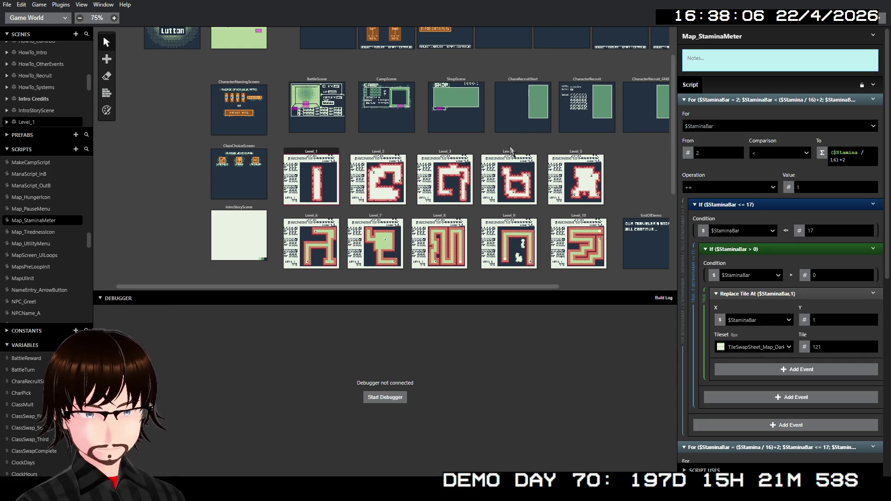
scroll(456, 178, "up", 1)
scroll(456, 178, "down", 2)
scroll(456, 178, "up", 1)
scroll(456, 177, "up", 1)
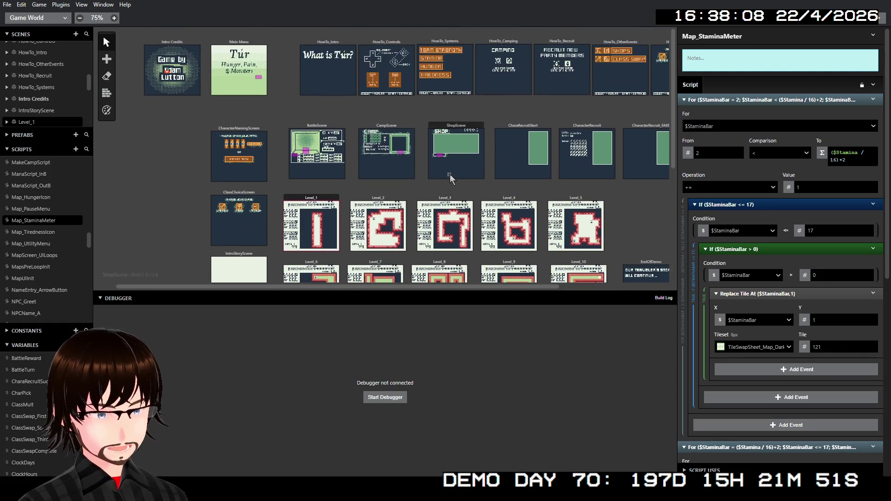
scroll(441, 162, "down", 2)
scroll(421, 154, "right", 2)
scroll(420, 154, "right", 1)
scroll(421, 154, "up", 2)
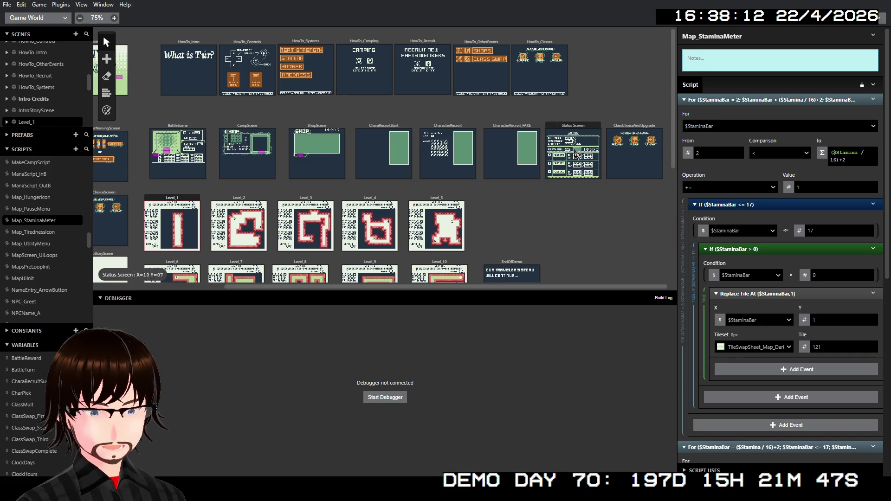
scroll(565, 150, "up", 3)
scroll(585, 148, "up", 3)
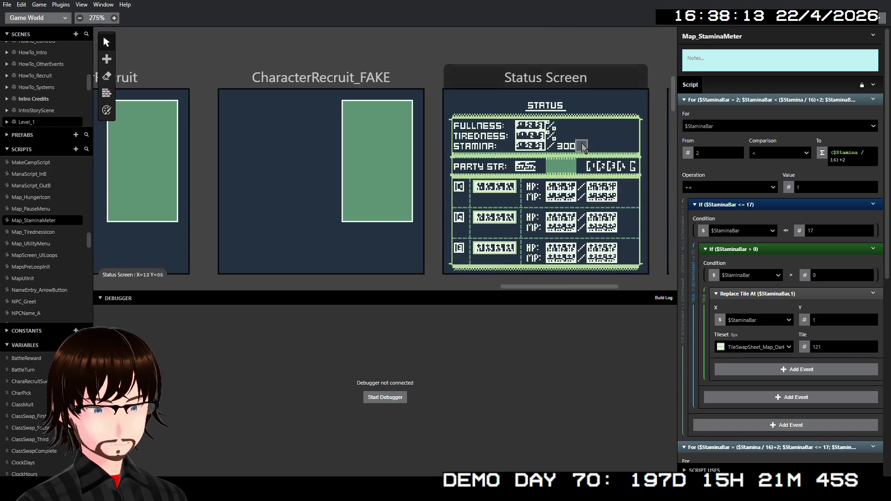
scroll(574, 109, "up", 2)
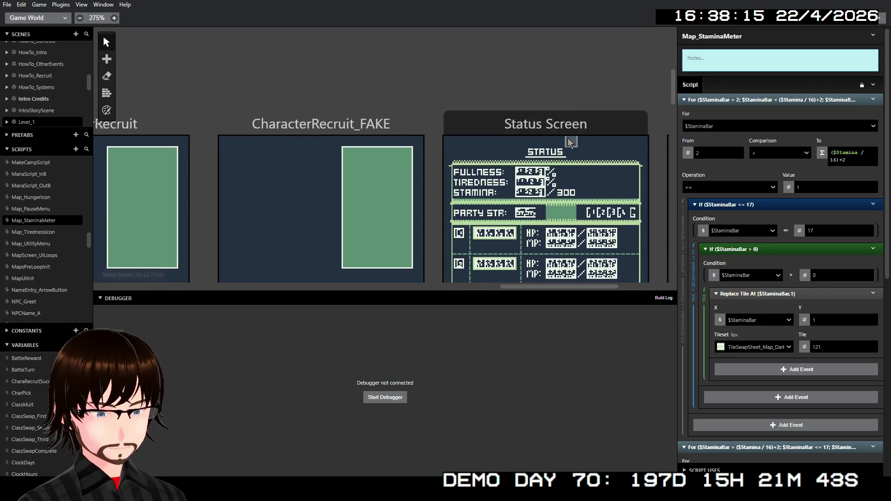
scroll(541, 158, "up", 2)
scroll(541, 158, "down", 4)
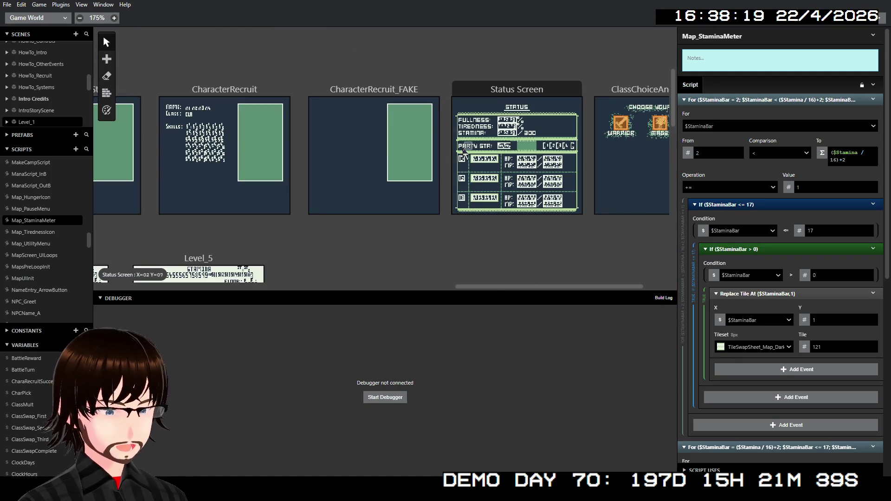
scroll(427, 155, "left", 10)
scroll(415, 156, "left", 8)
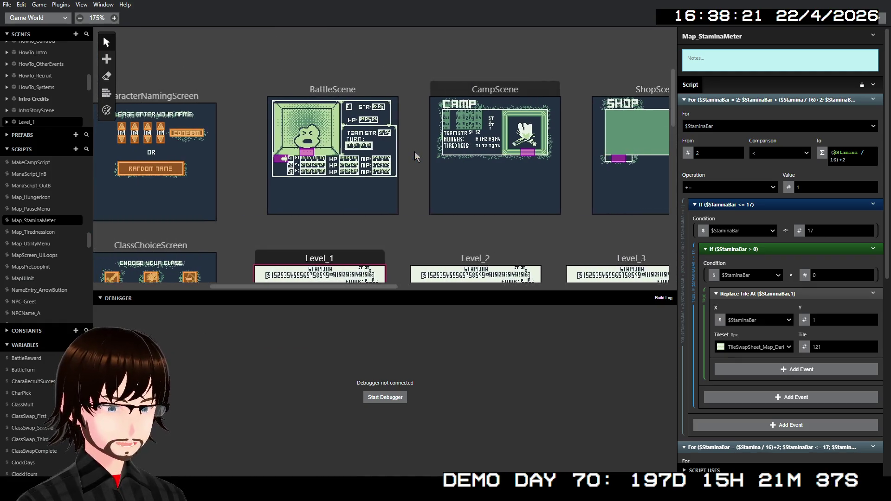